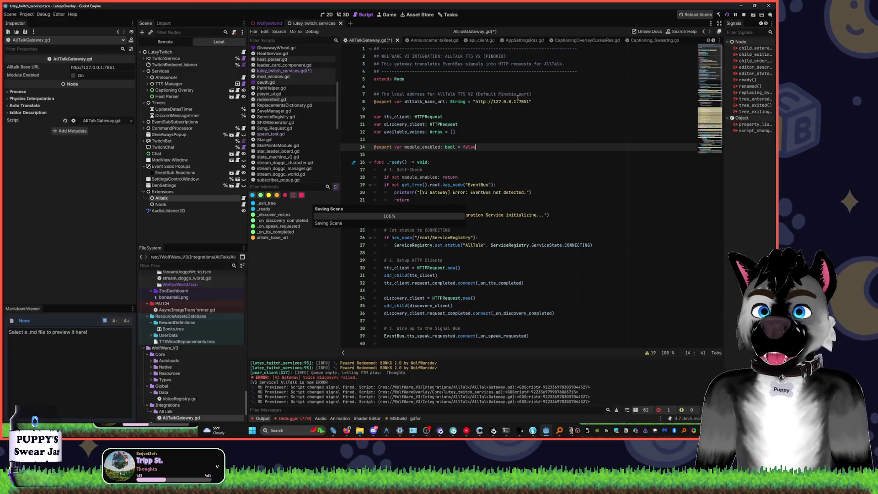
Turn the AllTalk module's Module Enabled setting off and back on
{"action": "left_click", "coordinate": [506, 167]}
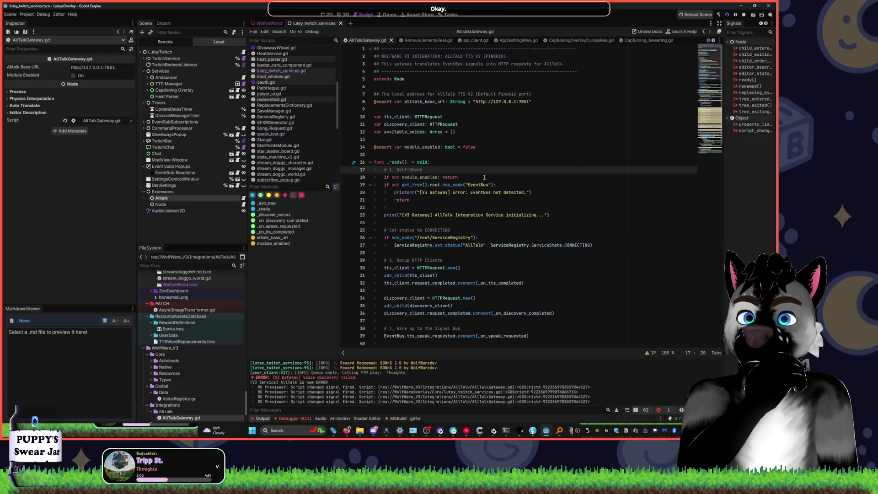
{"action": "left_click", "coordinate": [73, 76]}
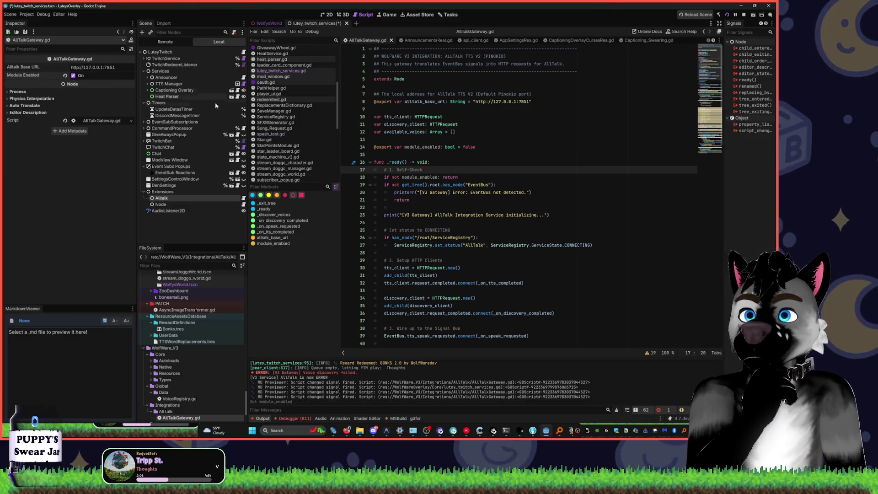
{"action": "left_click", "coordinate": [73, 76]}
Stop the running overlay project and bring up redeemtest.gd on the Extensions Node
{"action": "left_click", "coordinate": [610, 142]}
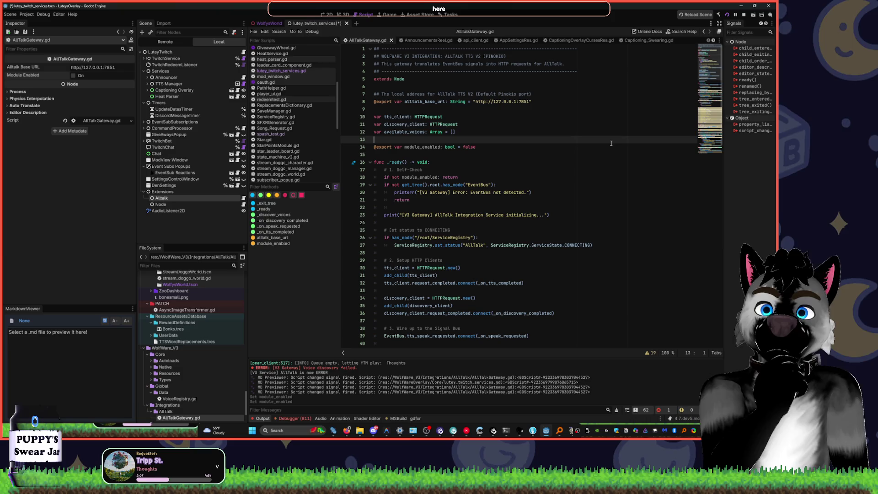
{"action": "left_click", "coordinate": [462, 169]}
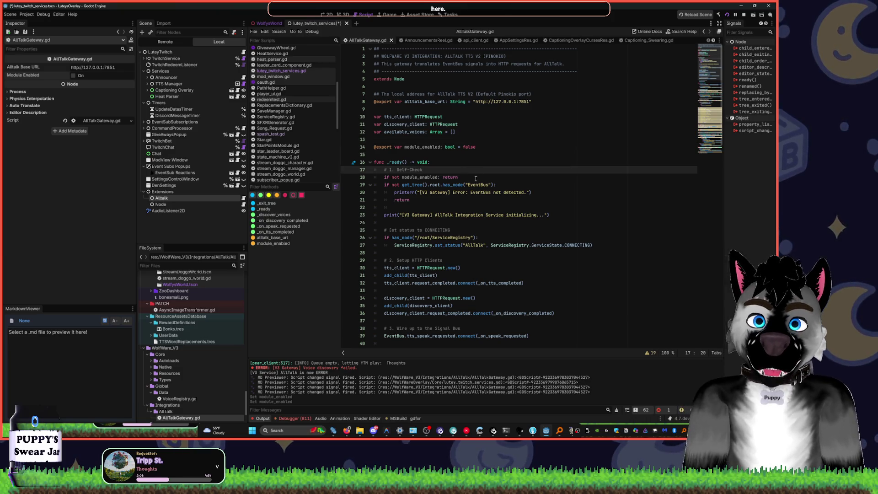
{"action": "left_click", "coordinate": [744, 15]}
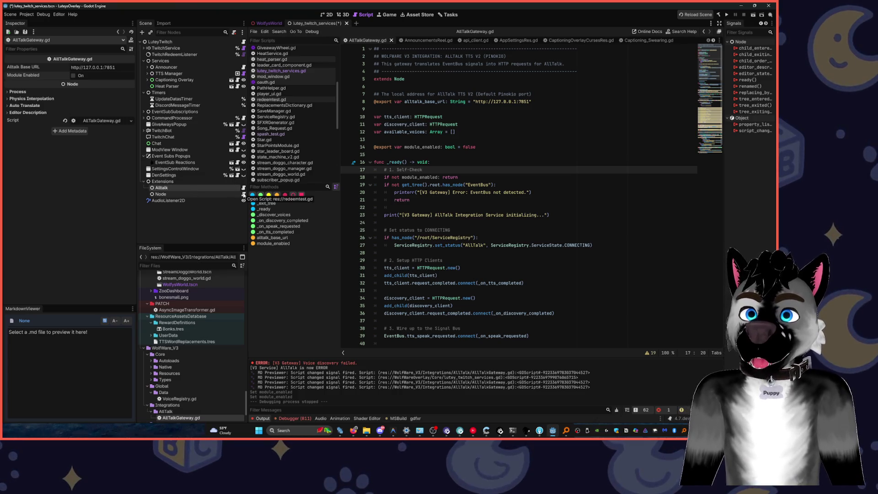
{"action": "left_click", "coordinate": [243, 194]}
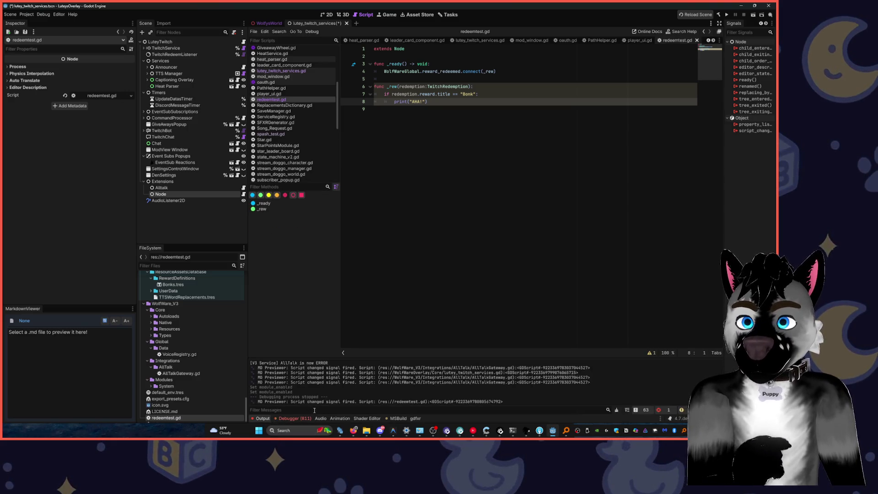
Add a breakpoint on line 7 of redeemtest.gd and check the listener's Bonks.tres reward entry
{"action": "type", "text": "AHA!"}
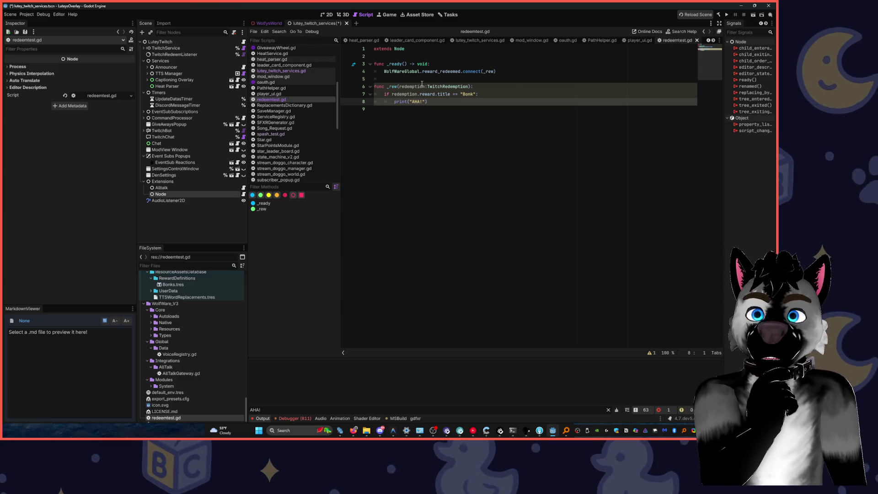
{"action": "left_click", "coordinate": [346, 94]}
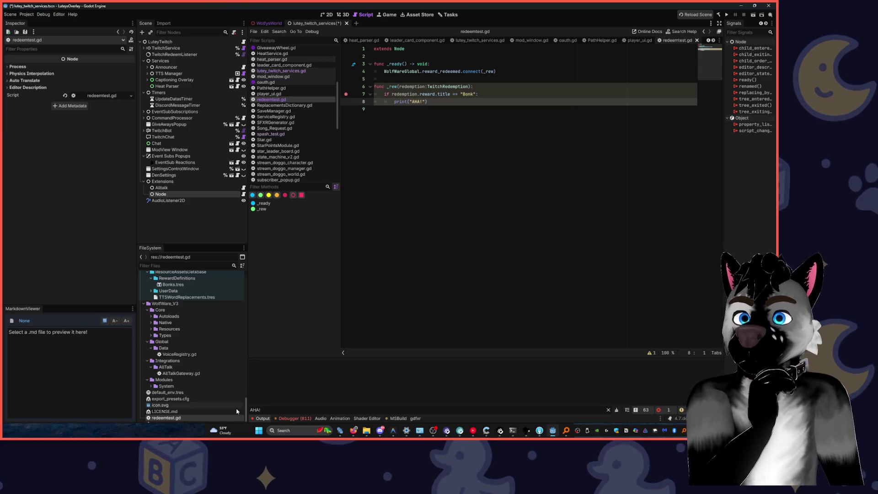
{"action": "left_click", "coordinate": [174, 54]}
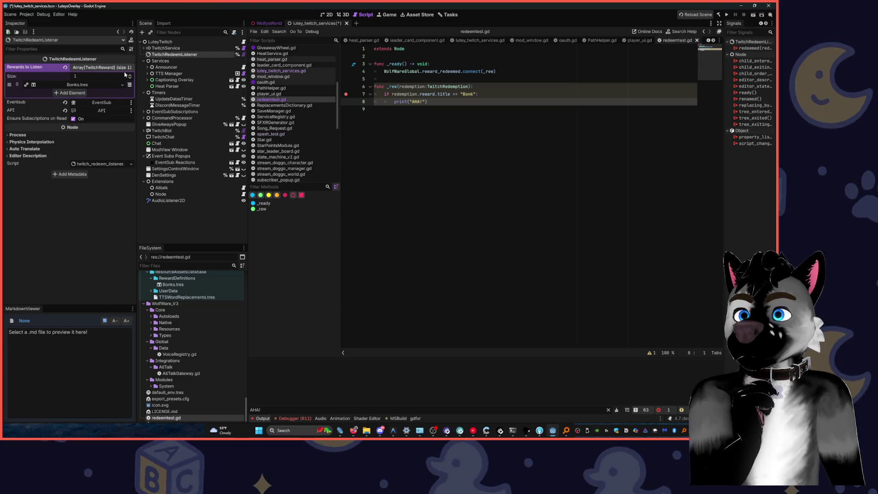
{"action": "left_click", "coordinate": [81, 85]}
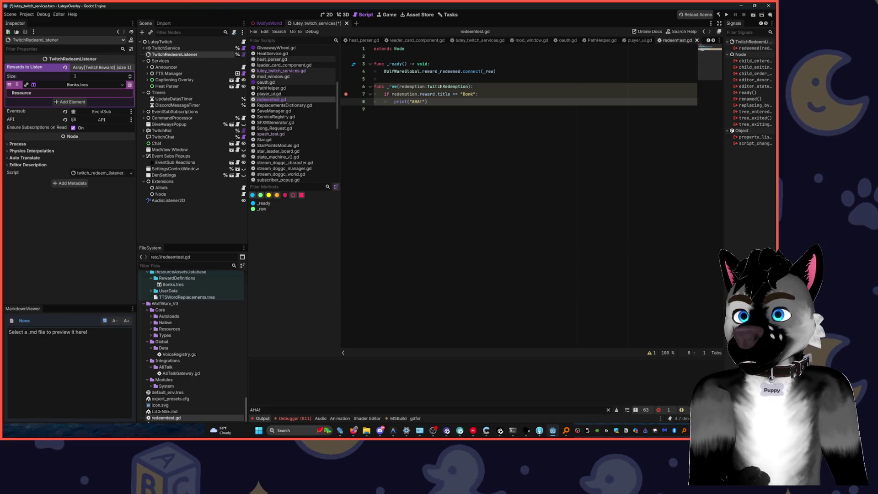
Change the reward title check from 'Bonk' to 'BONKS 2.0' and save the script
{"action": "double_click", "coordinate": [468, 94]}
{"action": "type", "text": "BONKS 2.0"}
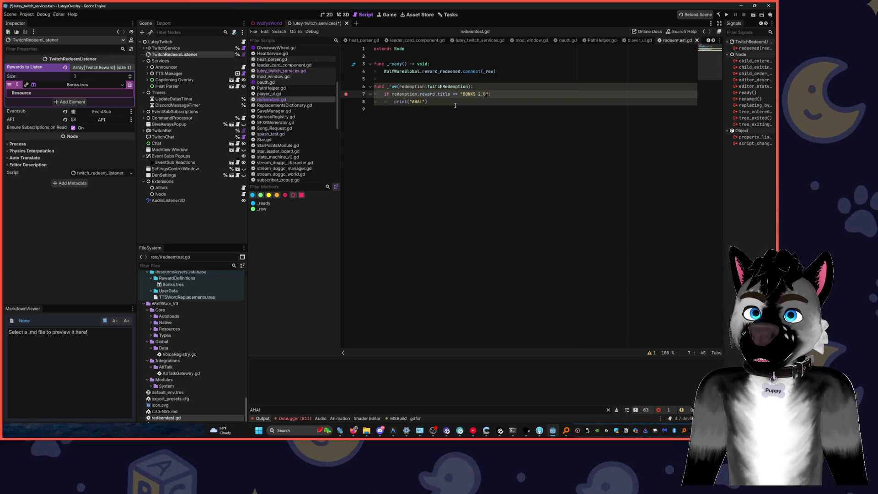
{"action": "key", "text": "ctrl+s"}
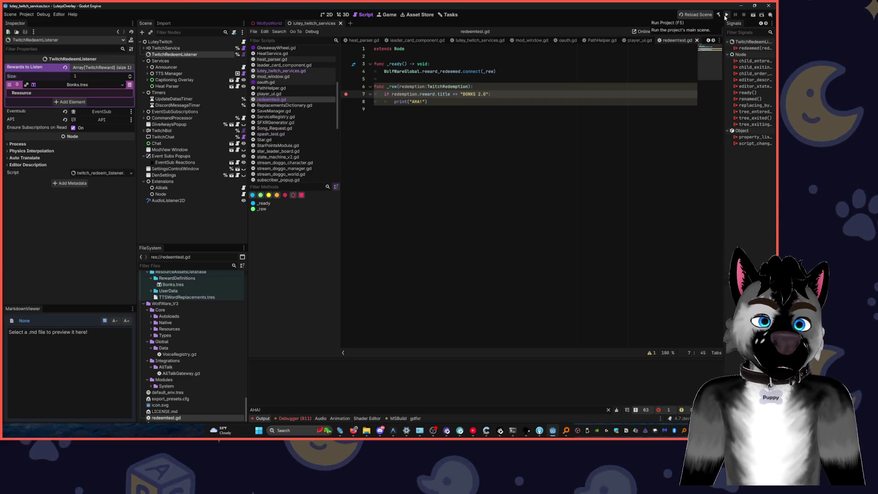
{"action": "left_click", "coordinate": [725, 18]}
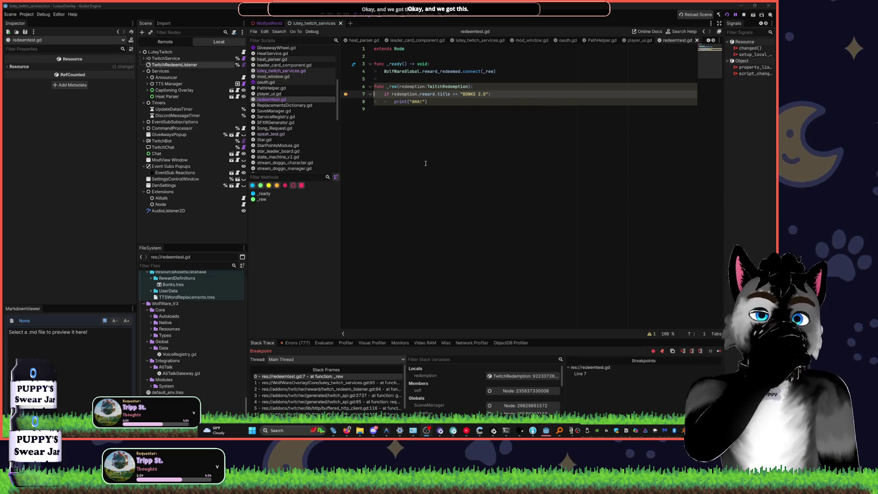
Inspect the paused redemption object in the debugger, including its User Input value
{"action": "left_click", "coordinate": [428, 164]}
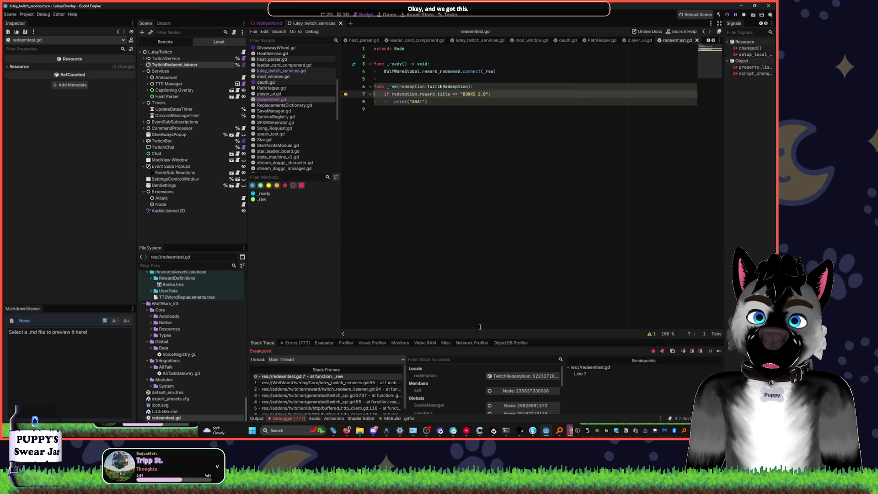
{"action": "left_click", "coordinate": [504, 375]}
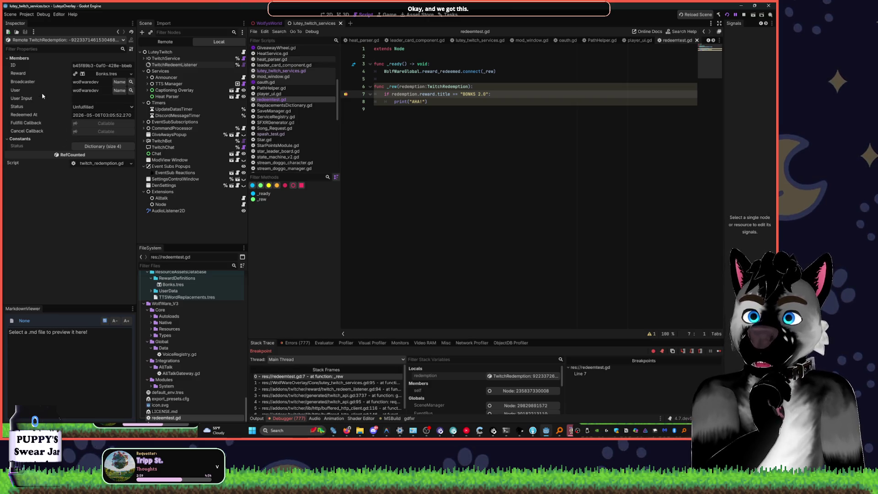
{"action": "left_click", "coordinate": [79, 102]}
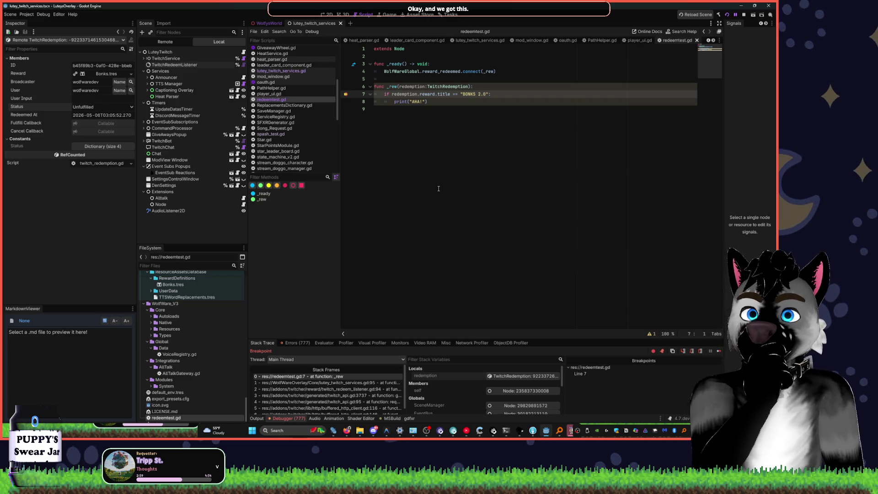
{"action": "scroll", "coordinate": [201, 290], "scroll_direction": "up", "scroll_amount": 10}
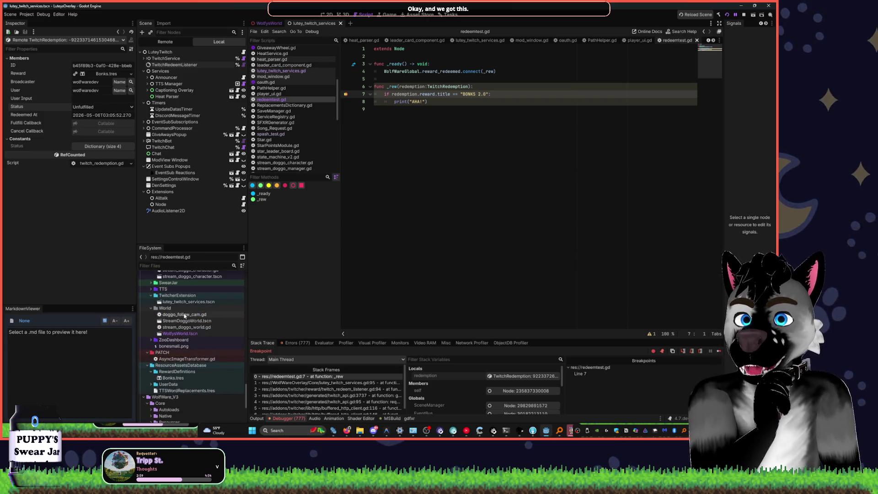
Filter FileSystem for 'redee' and start a new resource in the RewardsRedeems folder
{"action": "left_click", "coordinate": [191, 265]}
{"action": "type", "text": "redee"}
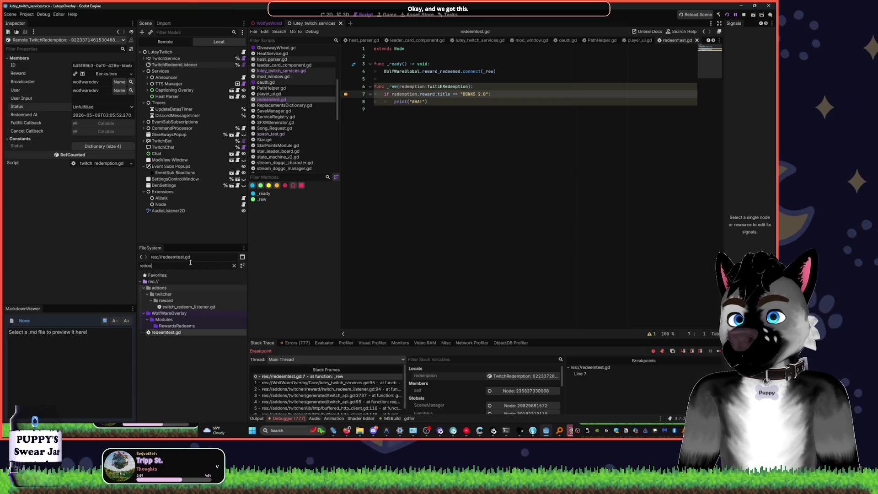
{"action": "left_click", "coordinate": [188, 326]}
{"action": "right_click", "coordinate": [188, 327]}
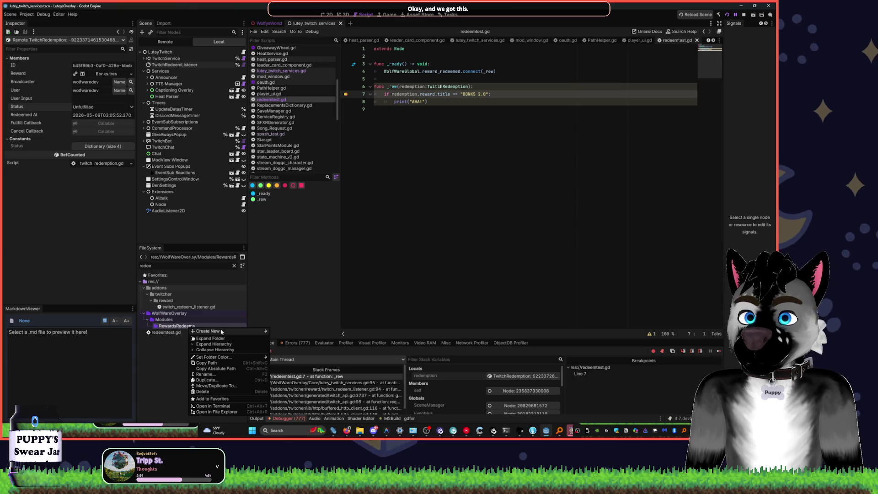
{"action": "mouse_move", "coordinate": [263, 330]}
{"action": "left_click", "coordinate": [296, 348]}
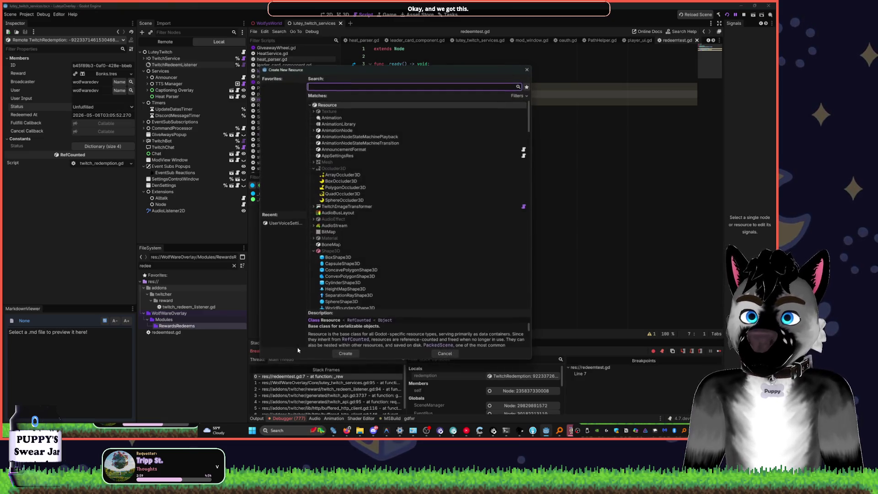
Create a TwitchCustomReward resource and save it as First.tres
{"action": "type", "text": "Redeem"}
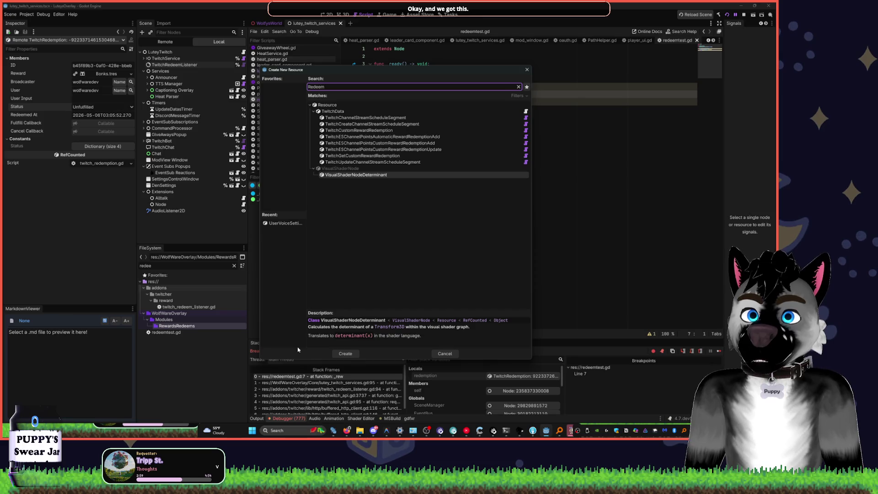
{"action": "key", "text": "ctrl+a"}
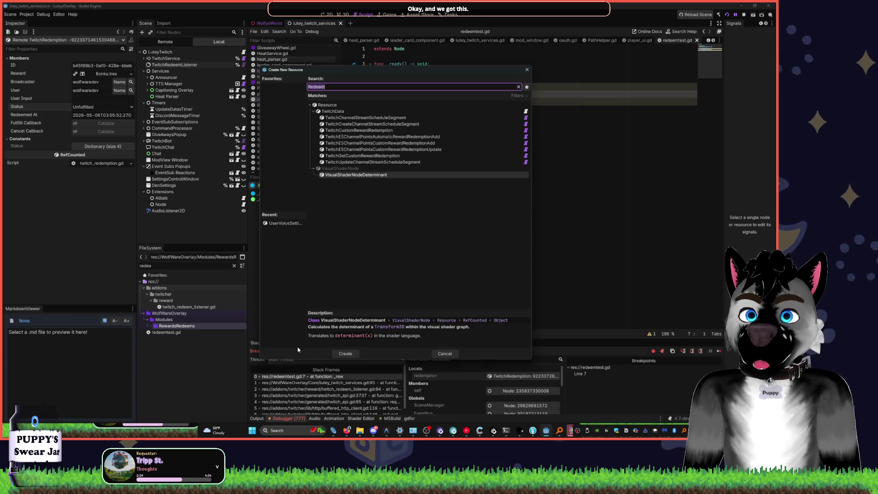
{"action": "type", "text": "reward"}
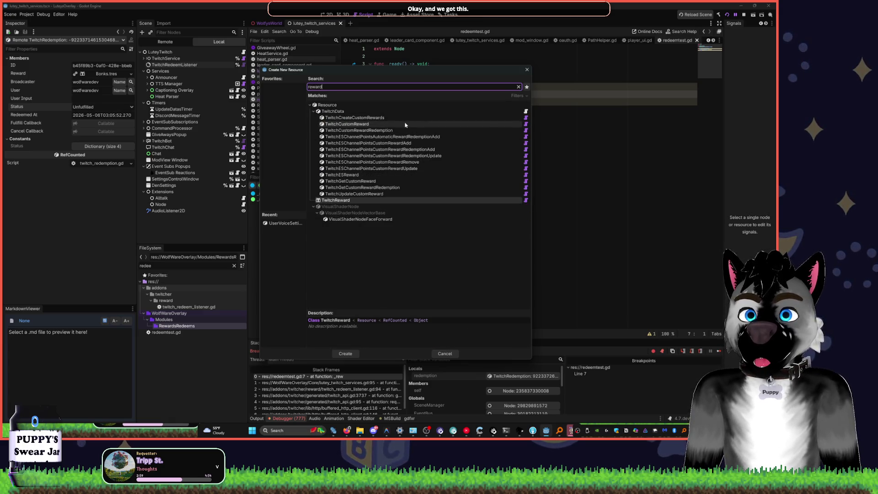
{"action": "left_click", "coordinate": [405, 124]}
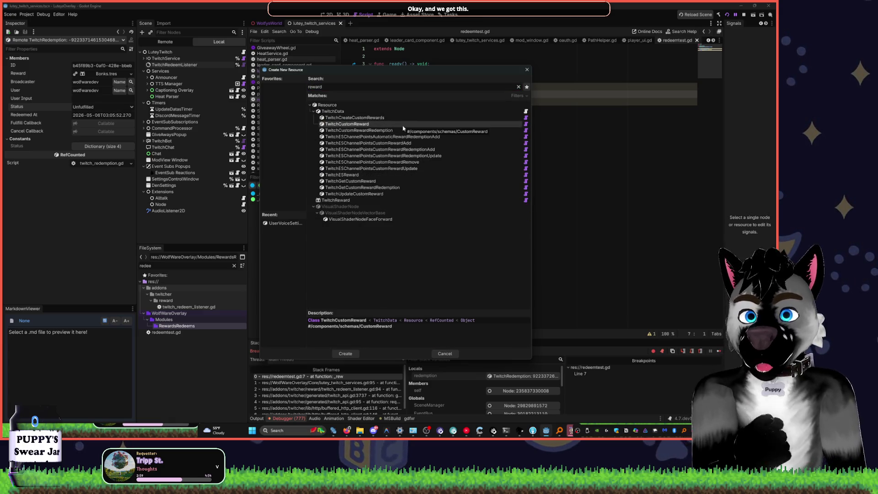
{"action": "double_click", "coordinate": [403, 127]}
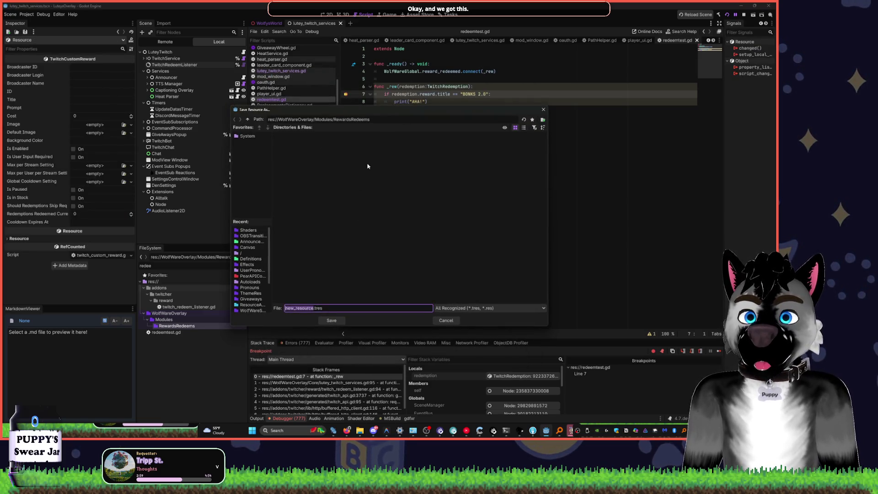
{"action": "type", "text": "First"}
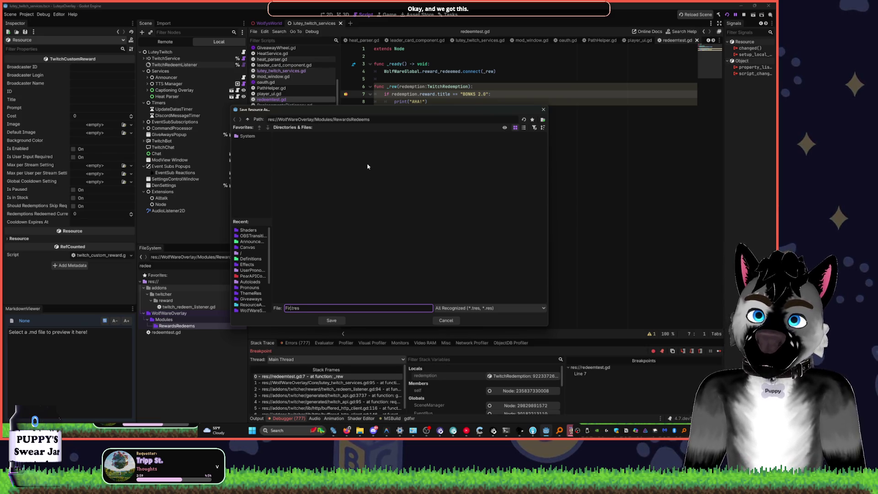
{"action": "key", "text": "Return"}
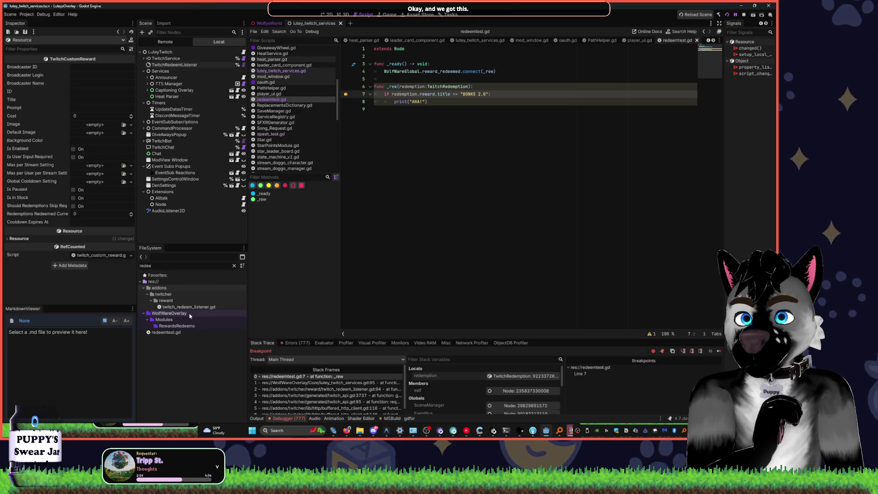
Filter FileSystem for 'First' and select First.tres to inspect it
{"action": "double_click", "coordinate": [226, 265]}
{"action": "type", "text": "First"}
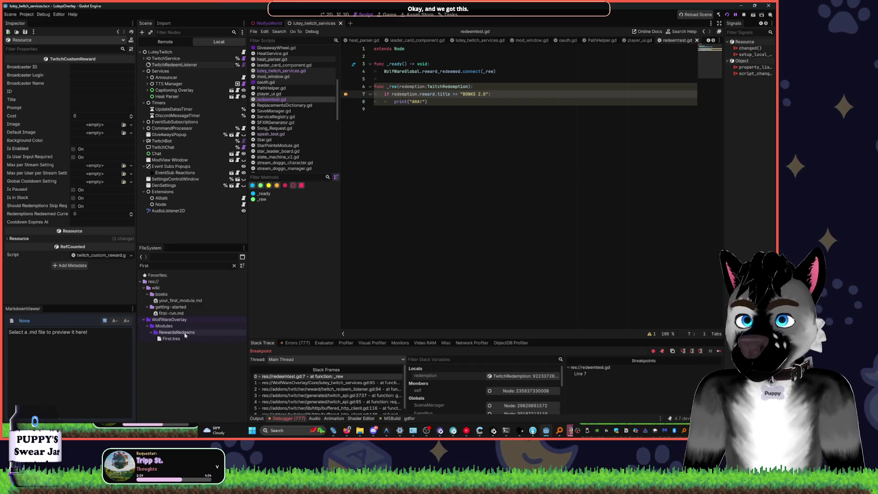
{"action": "left_click", "coordinate": [180, 340]}
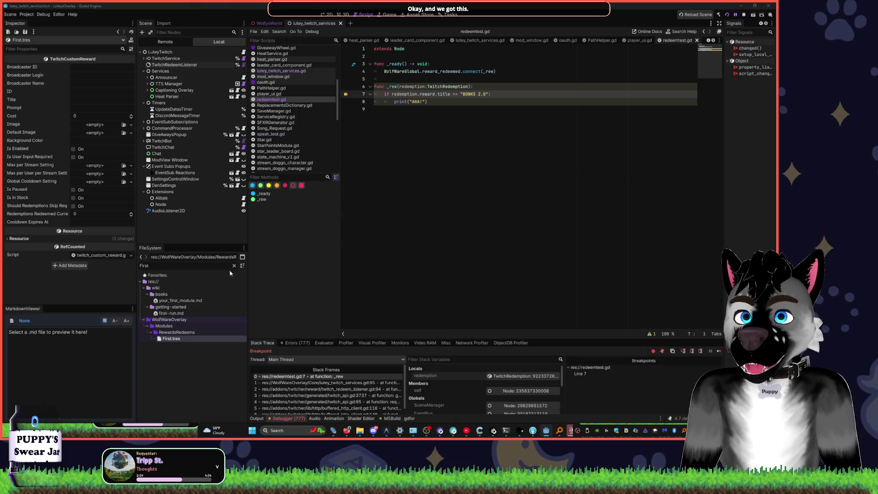
Filter for 'bonk' and load Bonks.tres from RewardDefinitions in the Inspector
{"action": "key", "text": "super"}
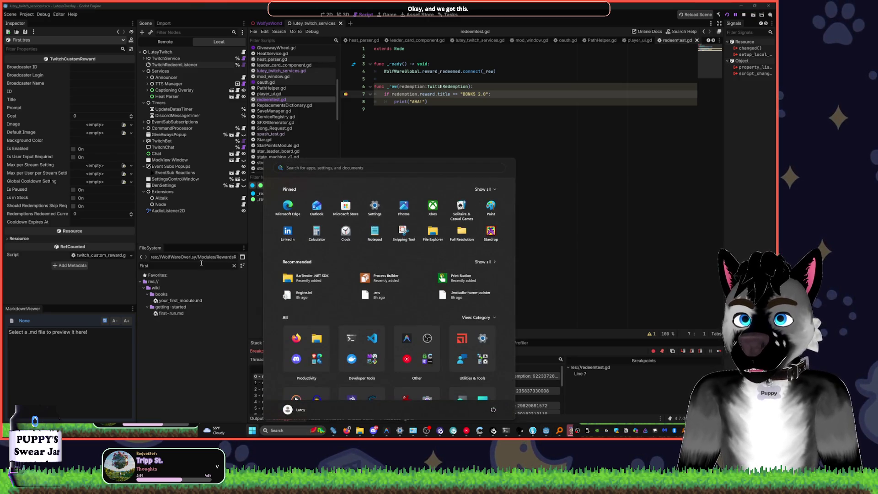
{"action": "key", "text": "super"}
{"action": "type", "text": "bonk"}
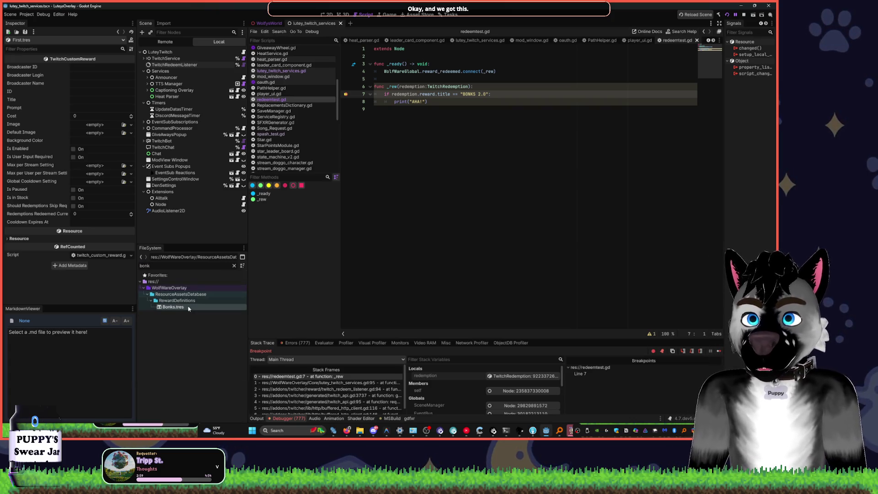
{"action": "left_click", "coordinate": [178, 307]}
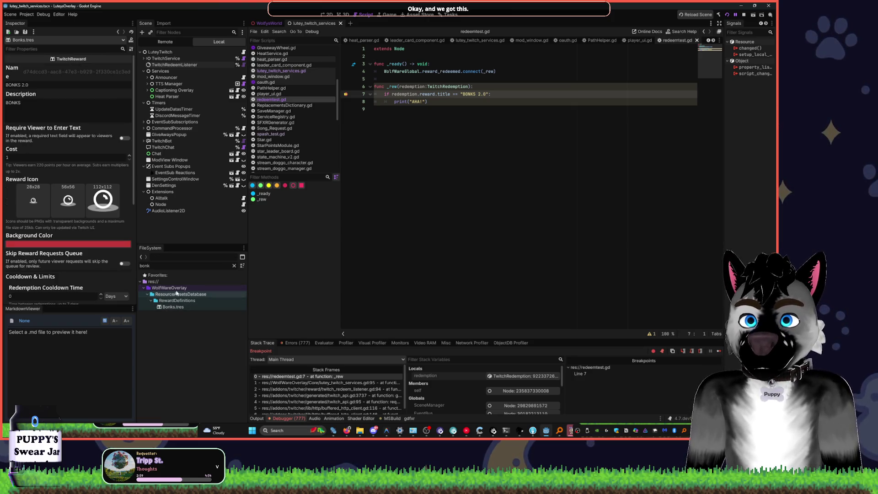
{"action": "left_click", "coordinate": [179, 302]}
Create a TwitchReward resource in RewardDefinitions, save it as test, and set its Name to First
{"action": "right_click", "coordinate": [179, 302]}
{"action": "mouse_move", "coordinate": [201, 305]}
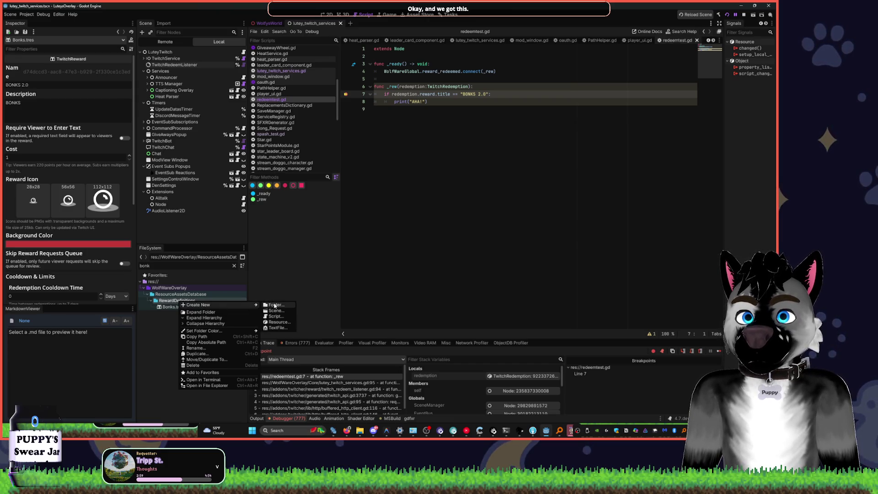
{"action": "left_click", "coordinate": [276, 321]}
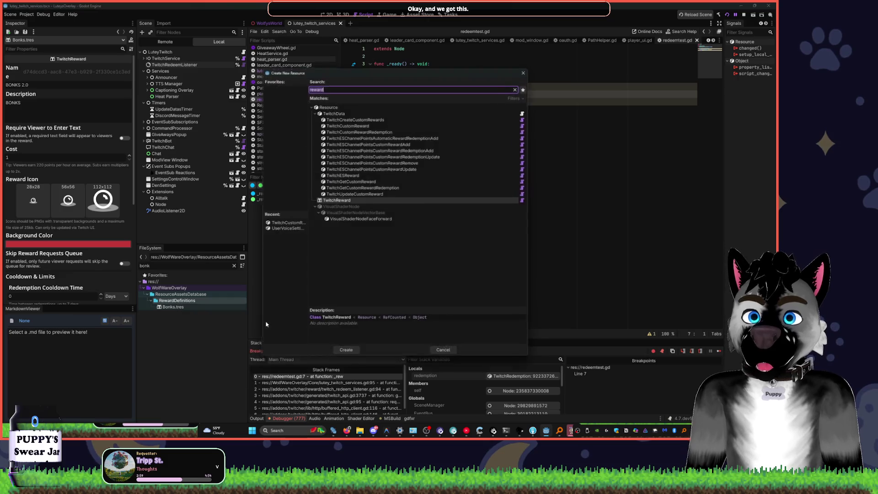
{"action": "type", "text": "Tw"}
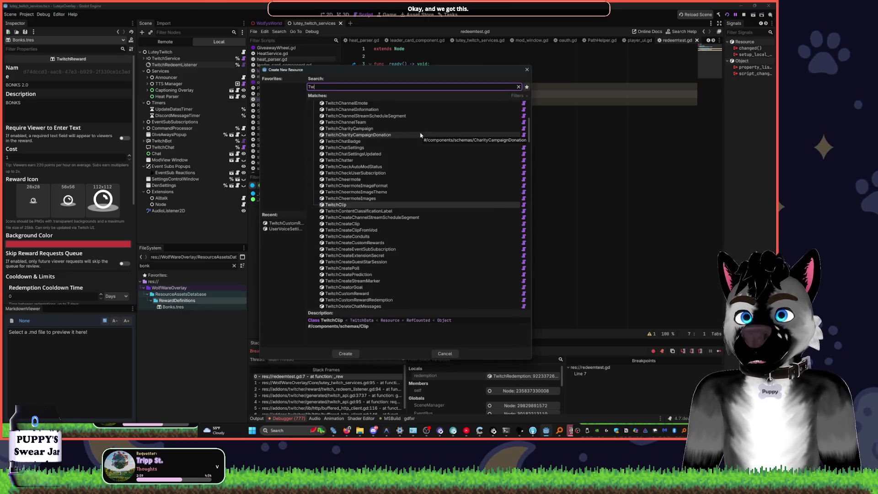
{"action": "type", "text": "itchReward"}
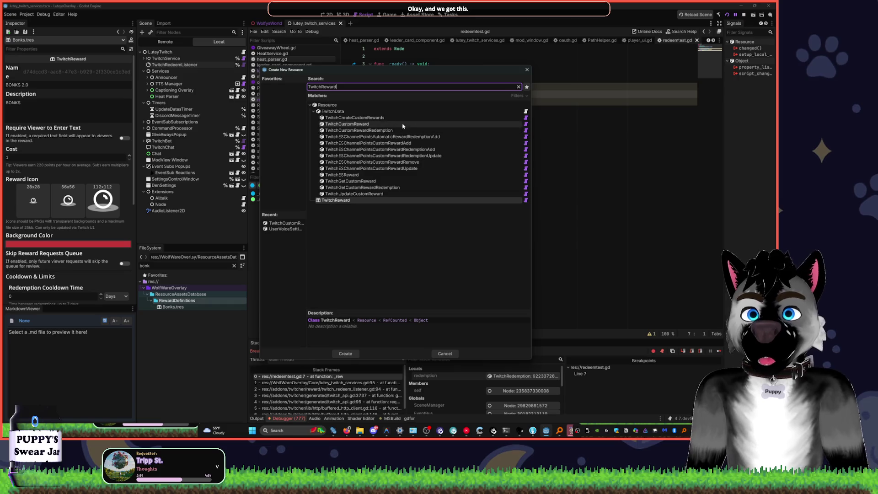
{"action": "double_click", "coordinate": [364, 201]}
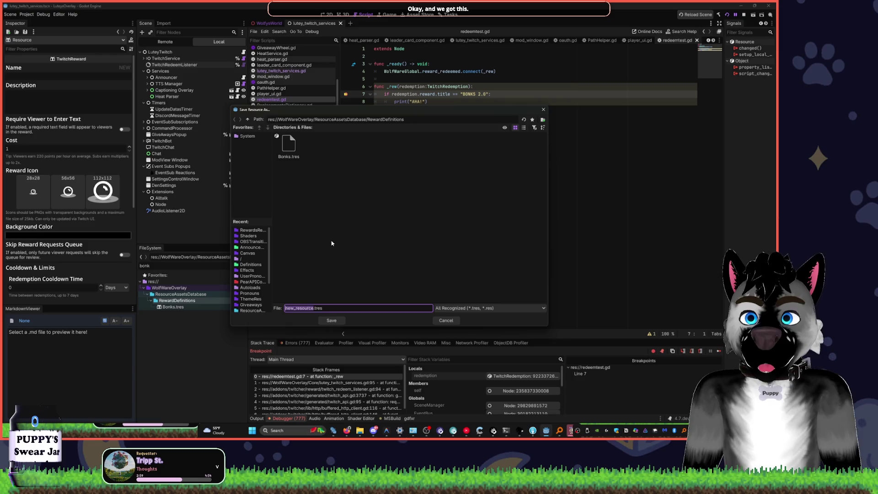
{"action": "type", "text": "test"}
{"action": "key", "text": "Return"}
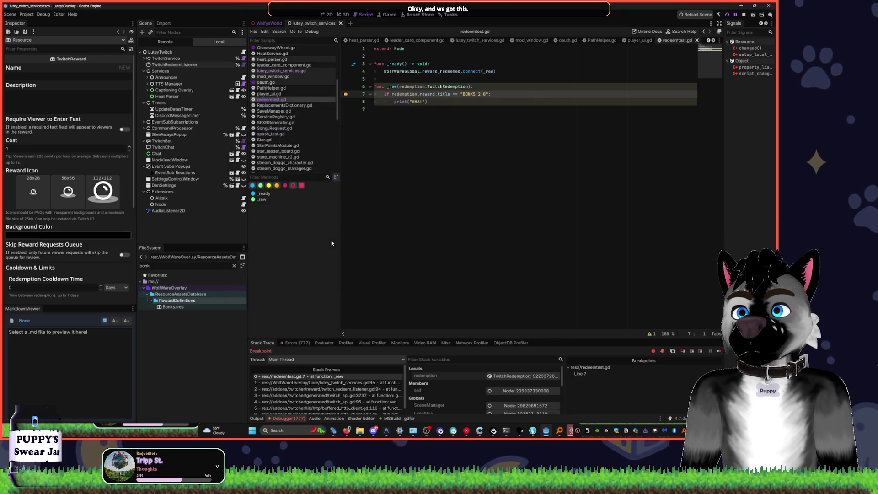
{"action": "left_click", "coordinate": [76, 77]}
{"action": "type", "text": "First"}
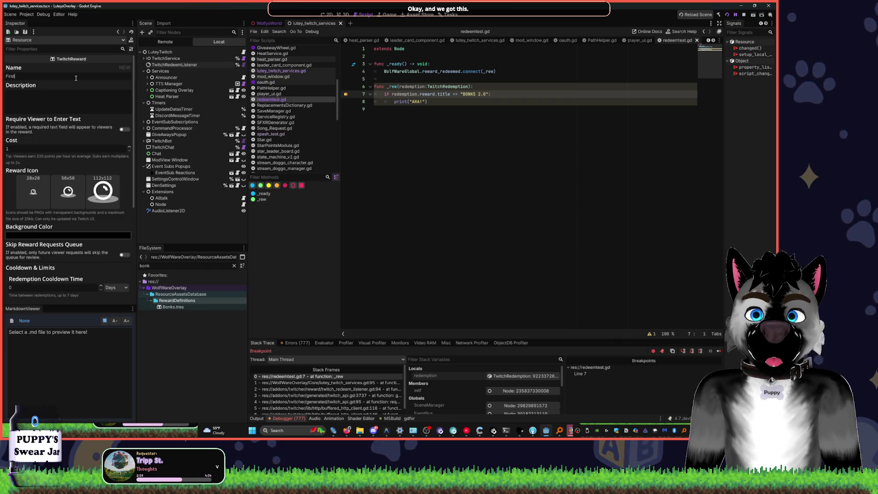
Resume the game paused at the breakpoint and remove the line 7 breakpoint
{"action": "left_click", "coordinate": [379, 238]}
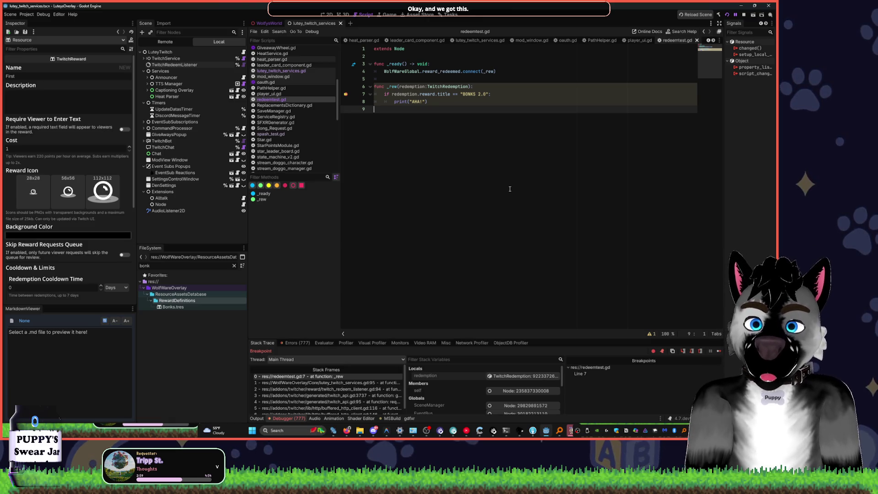
{"action": "left_click", "coordinate": [736, 14]}
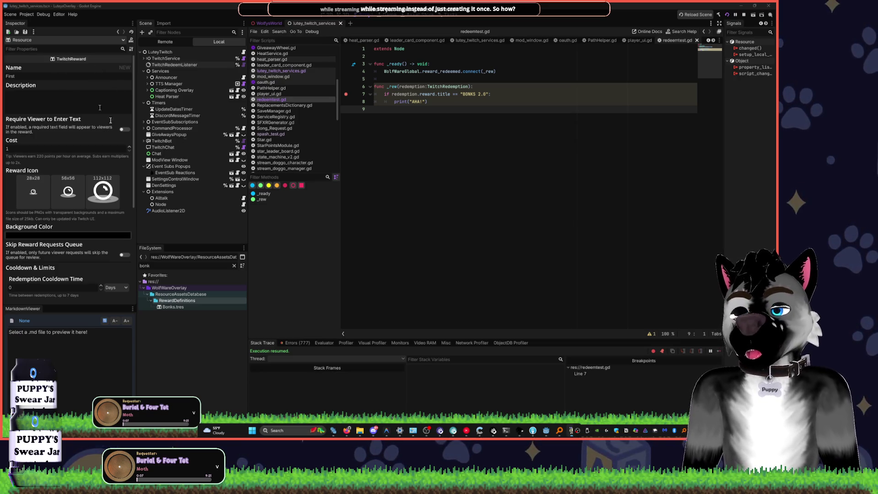
{"action": "left_click", "coordinate": [345, 95]}
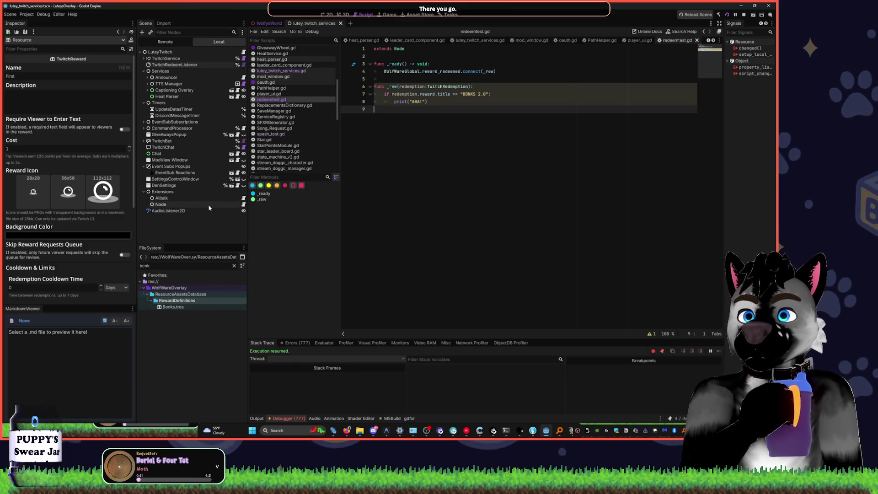
{"action": "left_click", "coordinate": [244, 204]}
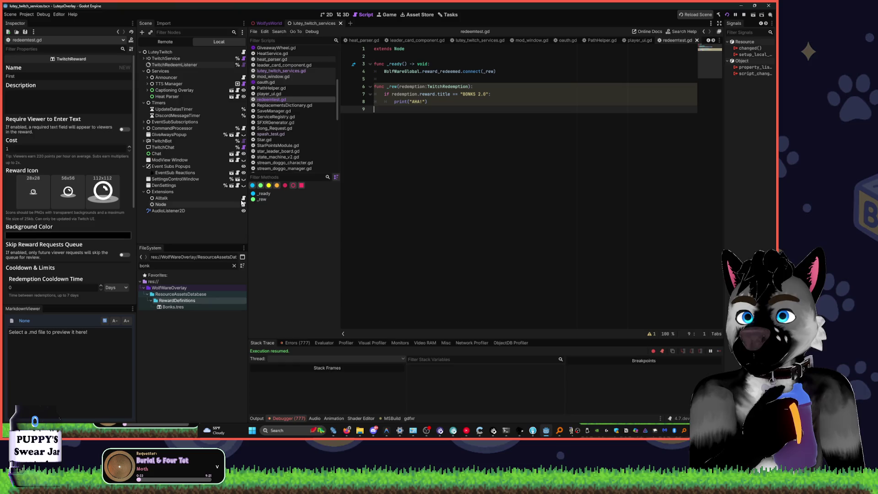
{"action": "right_click", "coordinate": [283, 99]}
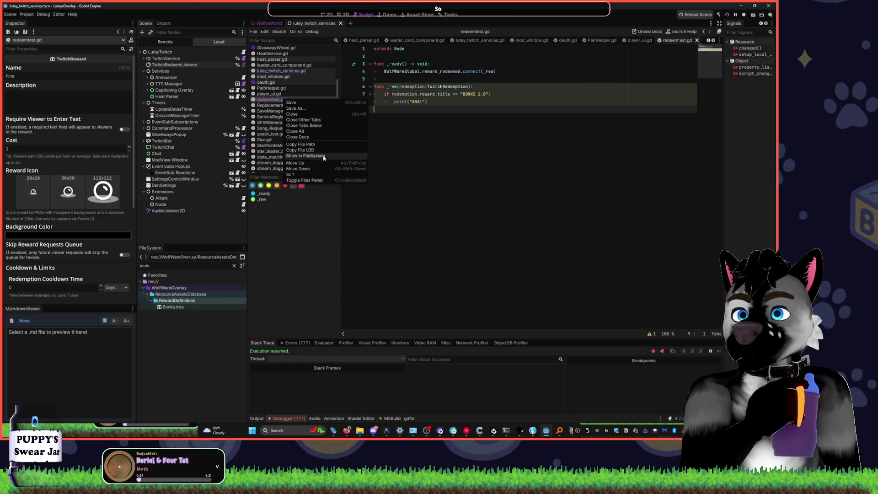
Drag redeemtest.gd onto Modules/RewardsRedeems in FileSystem and confirm the move
{"action": "left_click", "coordinate": [323, 156]}
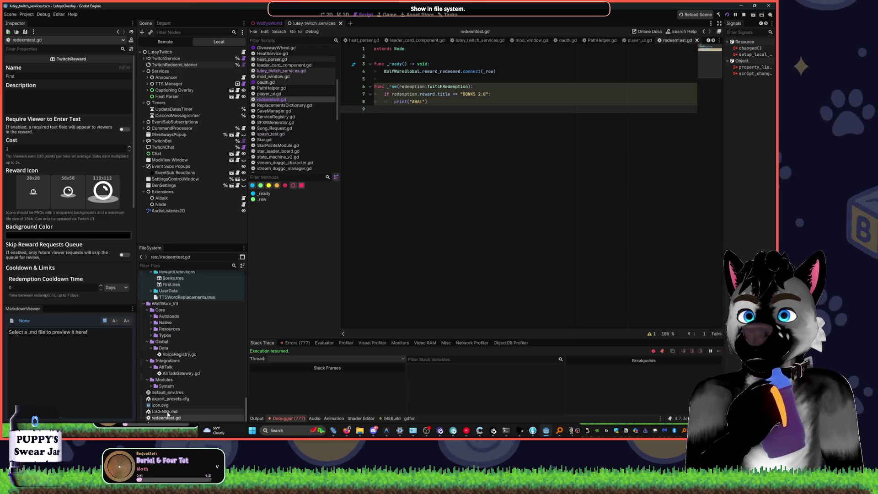
{"action": "mouse_move", "coordinate": [165, 419]}
{"action": "left_mouse_down"}
{"action": "mouse_move", "coordinate": [204, 368]}
{"action": "mouse_move", "coordinate": [219, 267]}
{"action": "mouse_move", "coordinate": [204, 410]}
{"action": "mouse_move", "coordinate": [185, 397]}
{"action": "left_mouse_up"}
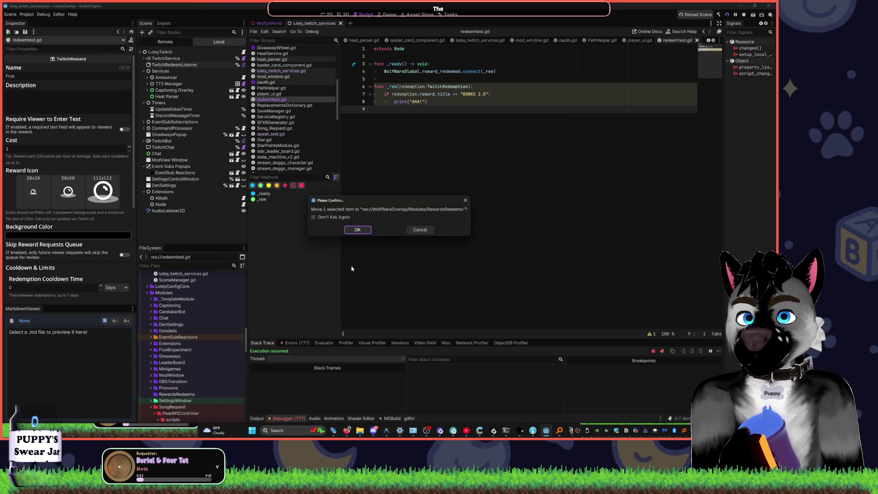
{"action": "left_click", "coordinate": [358, 229]}
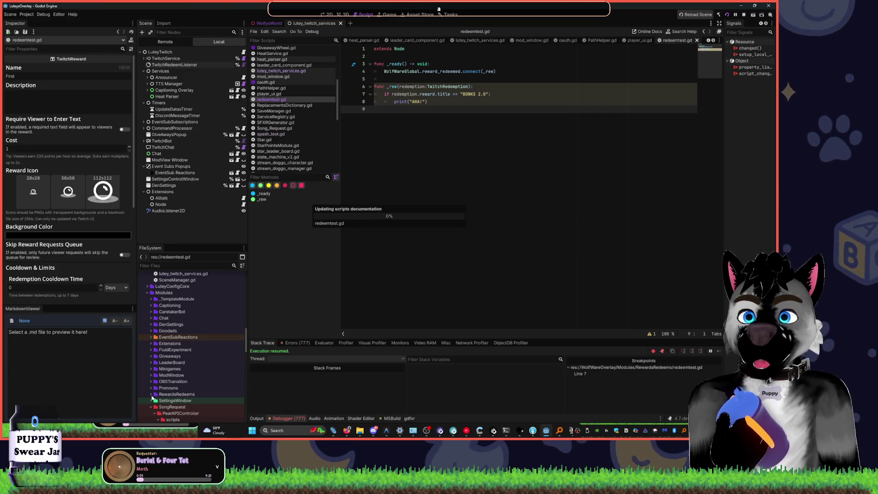
{"action": "left_click", "coordinate": [151, 395]}
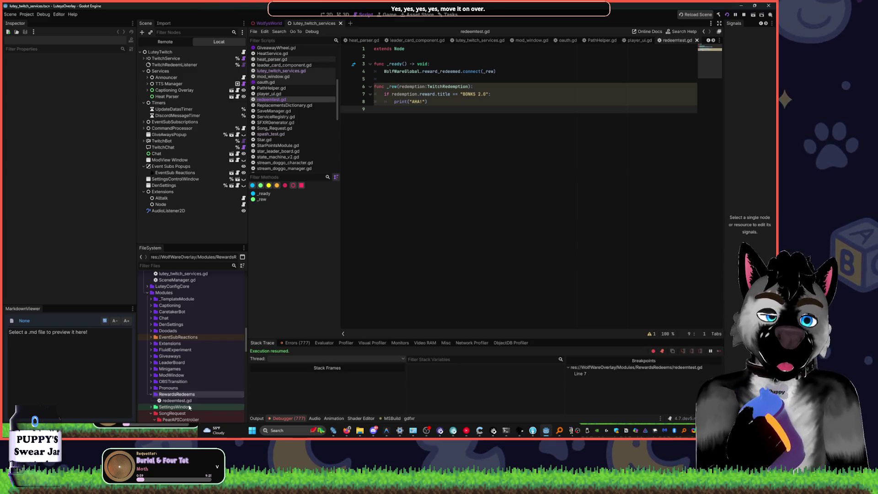
{"action": "mouse_move", "coordinate": [533, 432]}
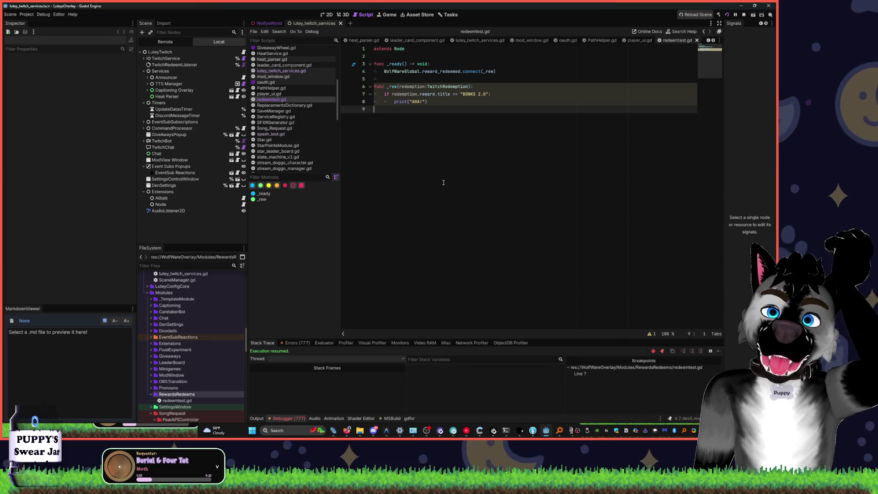
Add func _on_first_redeemed(redemption) with a pass body below line 9 and save
{"action": "key", "text": "Return"}
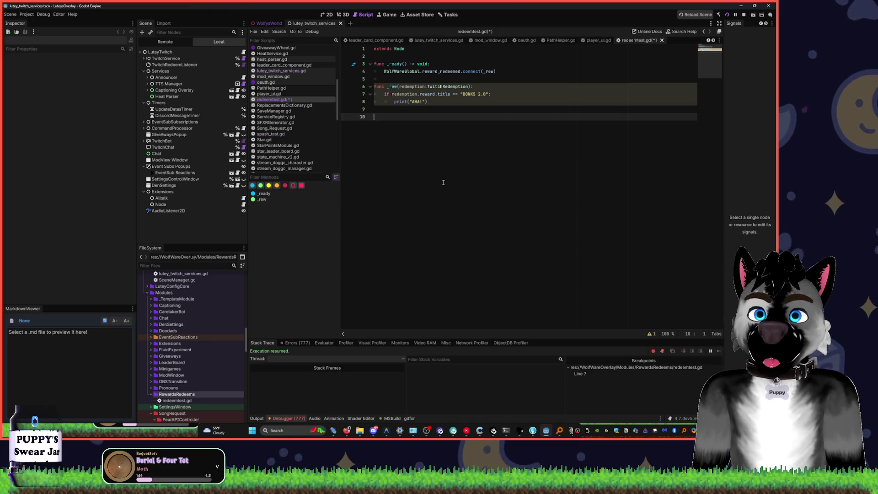
{"action": "type", "text": "func _"}
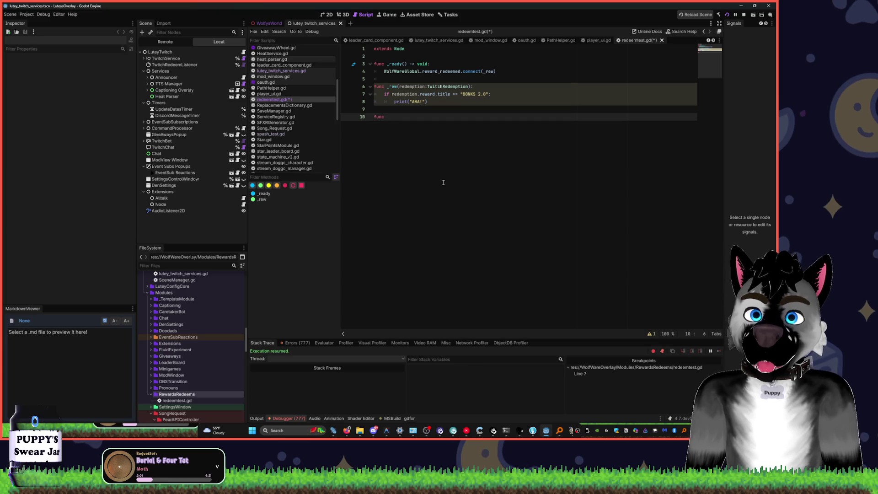
{"action": "type", "text": "on_first_r"}
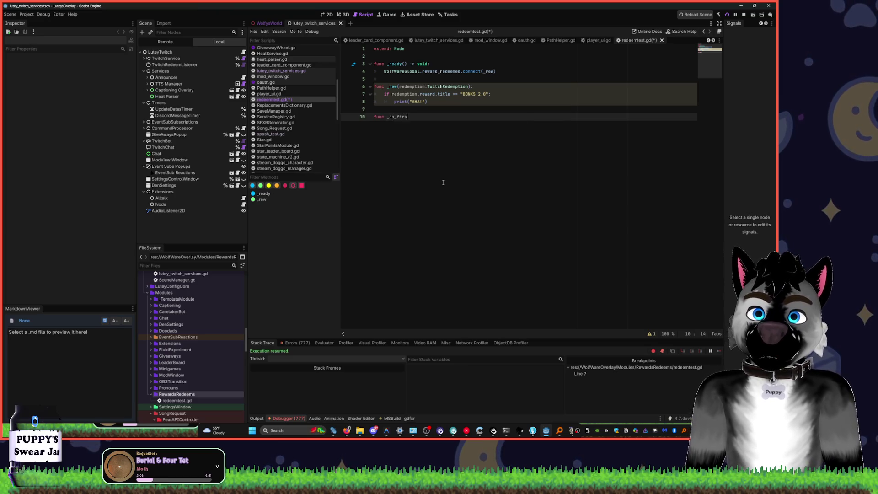
{"action": "type", "text": "edeemed("}
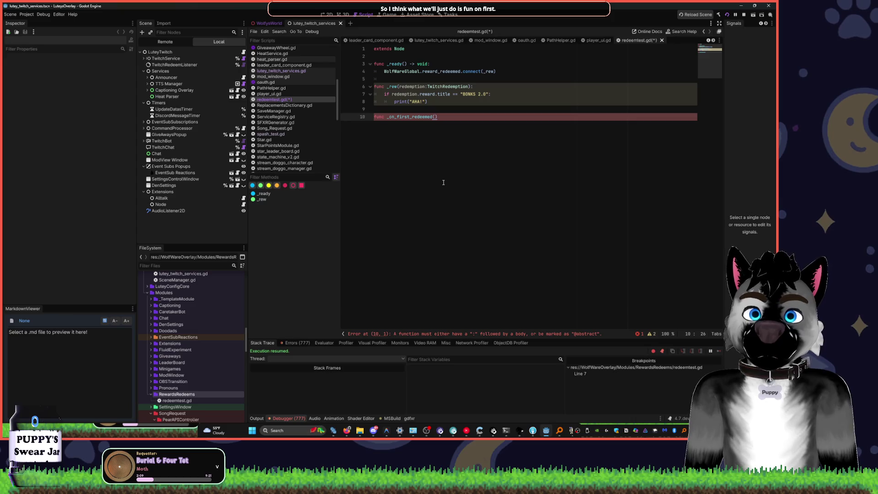
{"action": "key", "text": "Left"}
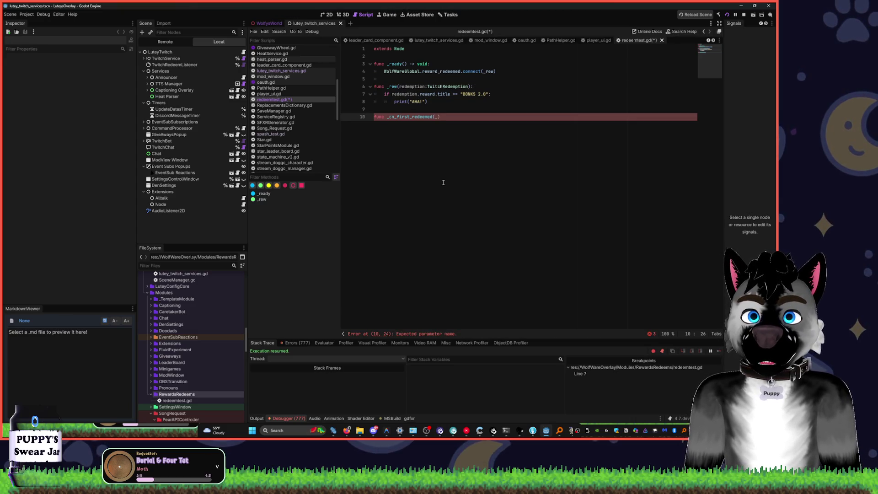
{"action": "type", "text": "_rewar"}
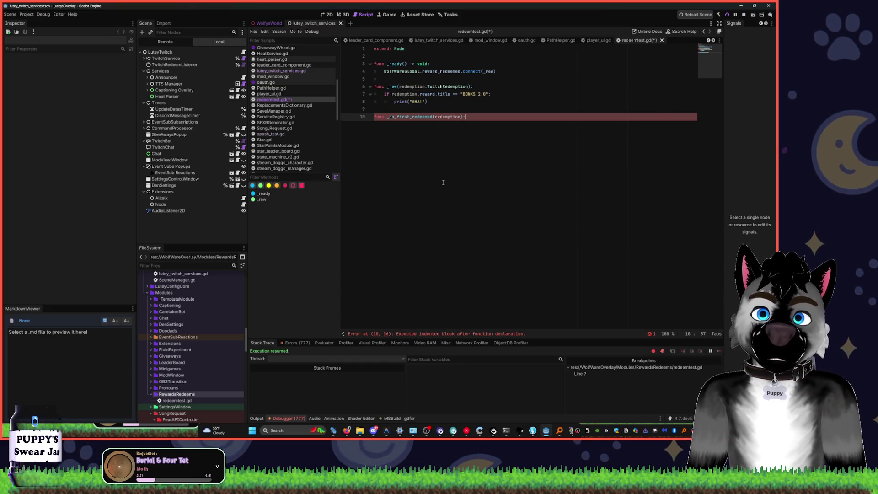
{"action": "key", "text": "Return"}
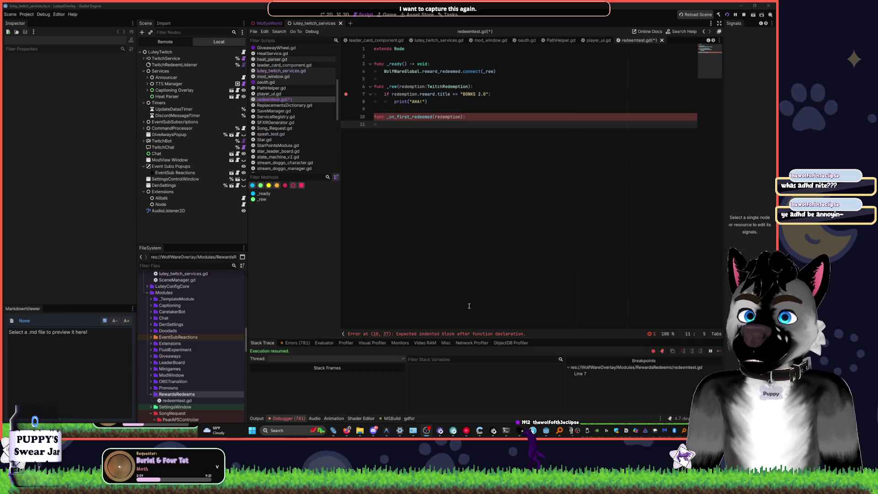
{"action": "type", "text": "pass"}
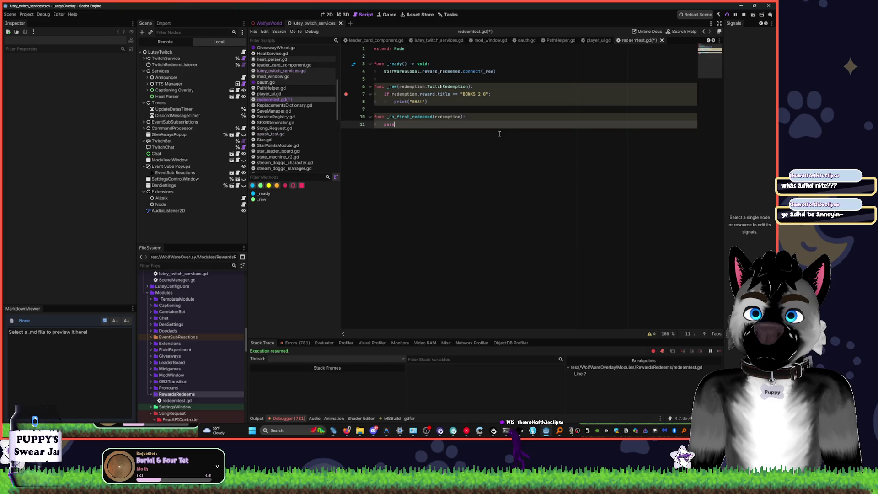
{"action": "key", "text": "Return"}
{"action": "key", "text": "ctrl+s"}
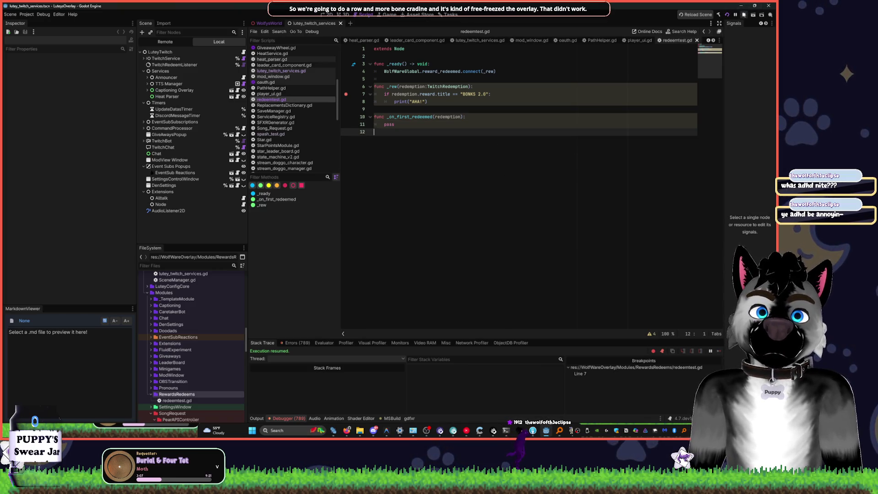
{"action": "left_click", "coordinate": [744, 15]}
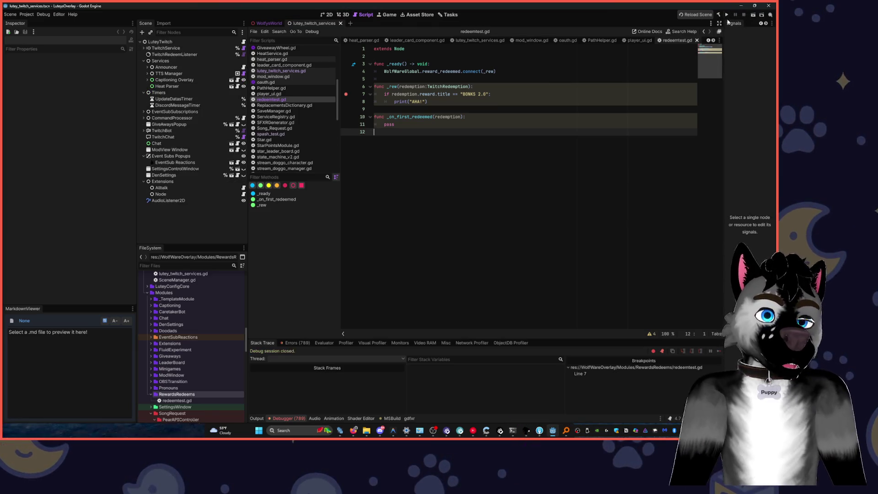
Rerun the overlay and inspect the redemption paused at line 7 (Bonks.tres, Unfulfilled)
{"action": "left_click", "coordinate": [727, 15]}
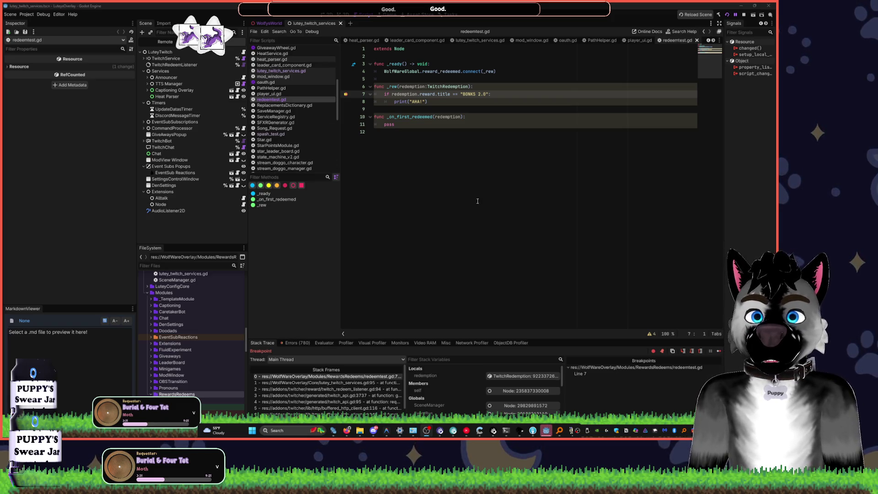
{"action": "left_click", "coordinate": [524, 377]}
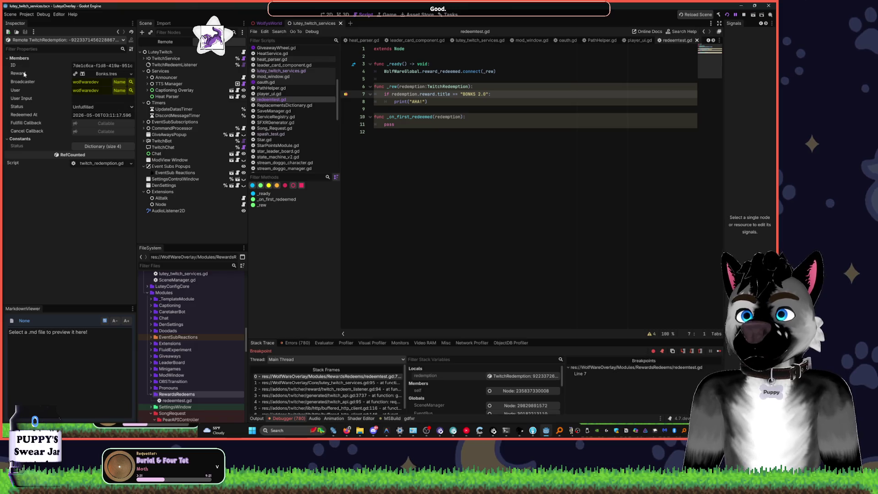
Delete pass, rename the function to _on_any_redeemed, and add blank lines above it
{"action": "left_click", "coordinate": [413, 124]}
{"action": "key", "text": "BackSpace"}
{"action": "key", "text": "BackSpace"}
{"action": "key", "text": "BackSpace"}
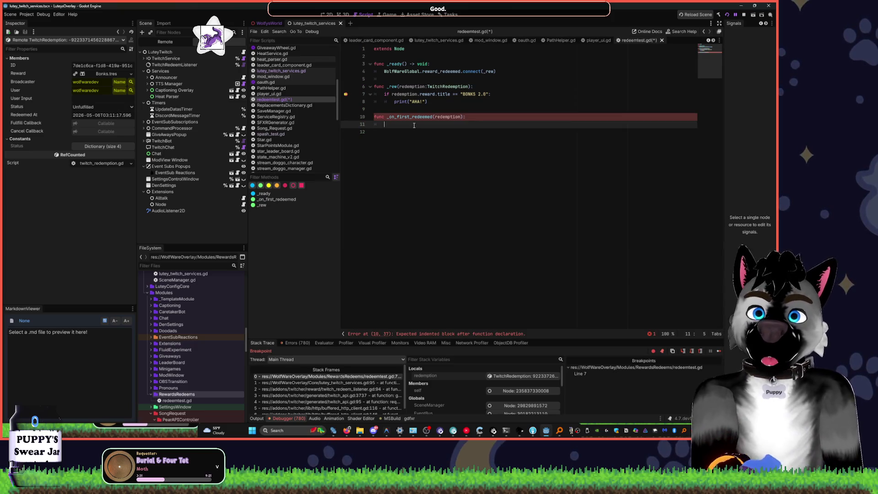
{"action": "key", "text": "Up"}
{"action": "key", "text": "Right"}
{"action": "key", "text": "Right"}
{"action": "key", "text": "Delete"}
{"action": "key", "text": "Delete"}
{"action": "key", "text": "Delete"}
{"action": "type", "text": "any"}
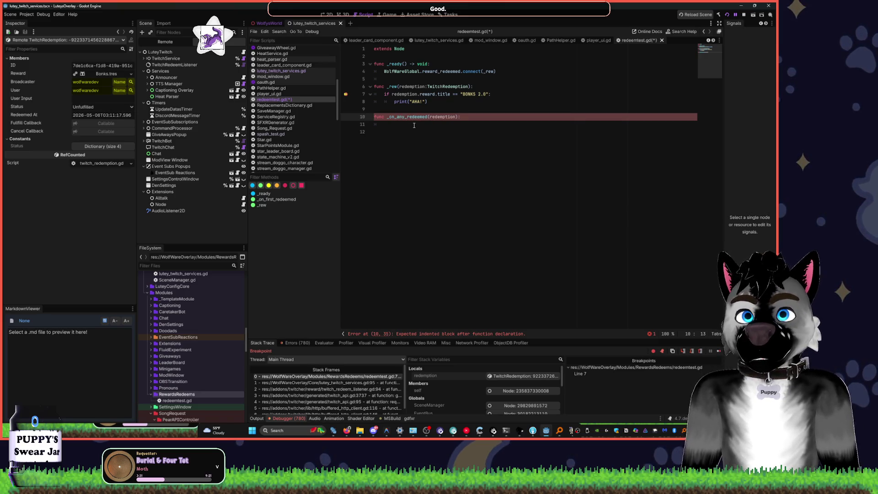
{"action": "key", "text": "Return"}
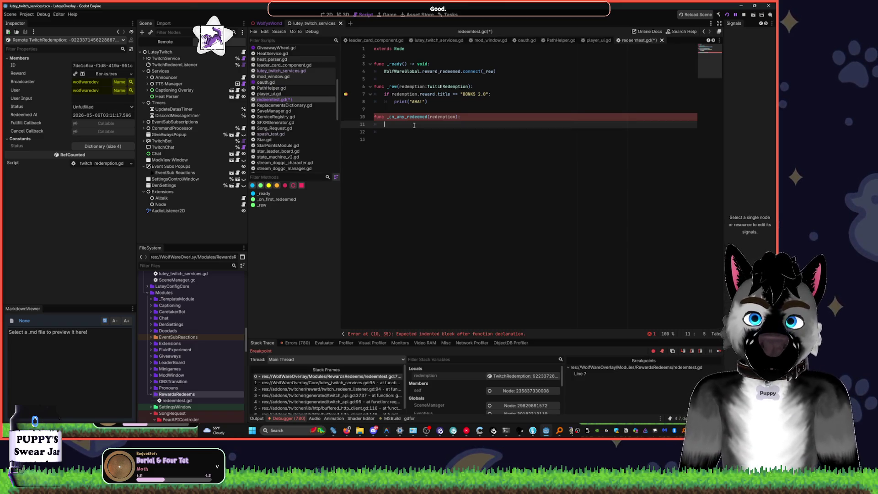
{"action": "key", "text": "Up"}
{"action": "key", "text": "Home"}
{"action": "key", "text": "Return"}
{"action": "key", "text": "Return"}
{"action": "key", "text": "Return"}
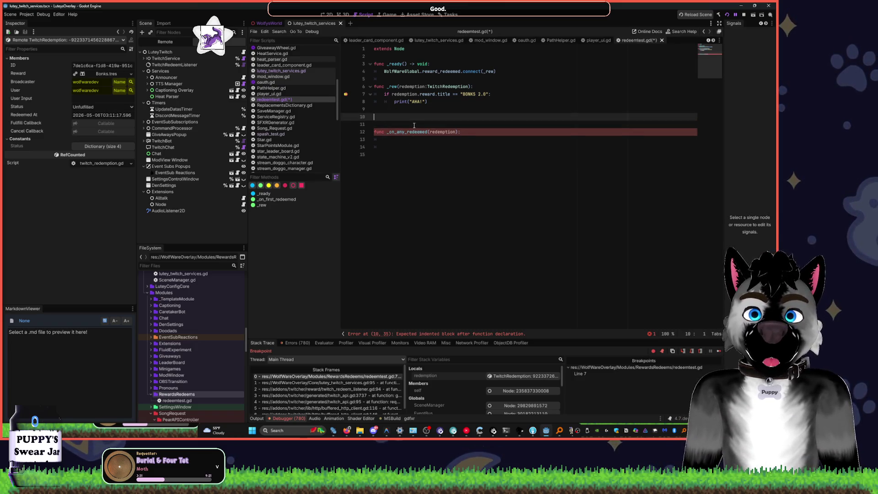
Declare signal parsed_redeem(redeem_data) on line 11 and complete the _on_any_redeemed(redemption): header
{"action": "type", "text": "signal parsed"}
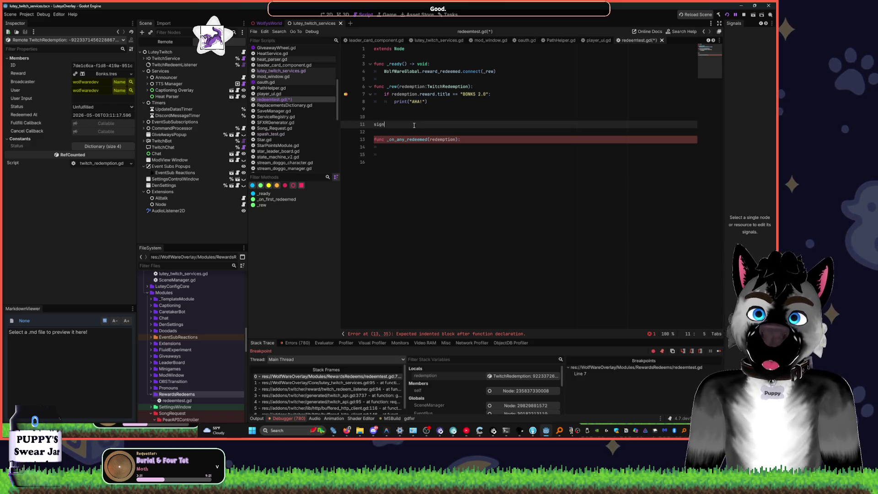
{"action": "type", "text": "_redeem(redeem)"}
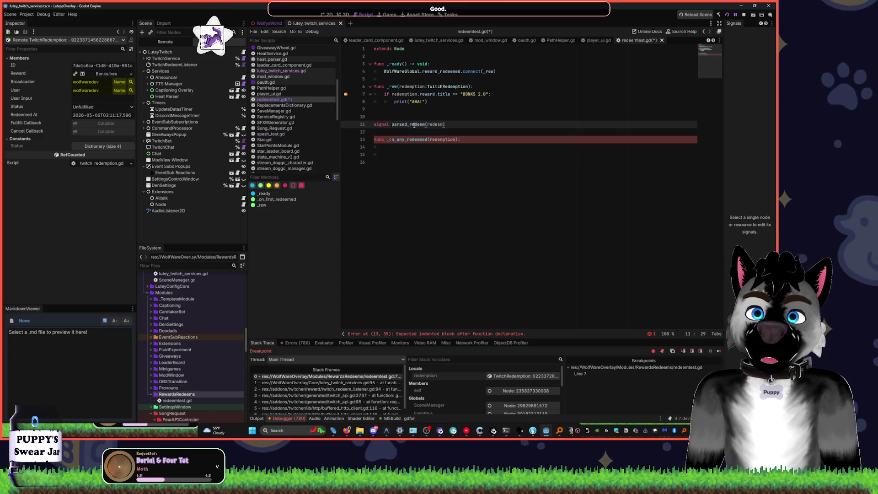
{"action": "key", "text": "Left"}
{"action": "type", "text": "_data"}
{"action": "key", "text": "Down"}
{"action": "key", "text": "Down"}
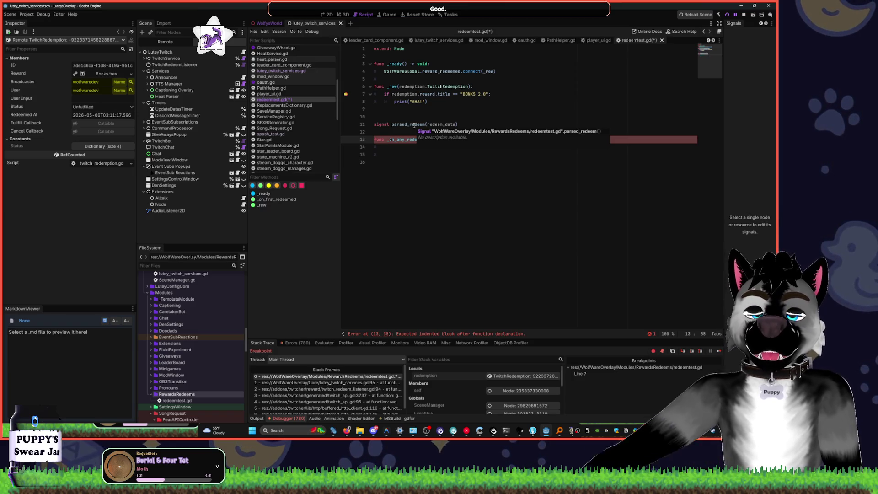
{"action": "type", "text": "emed(redemption):"}
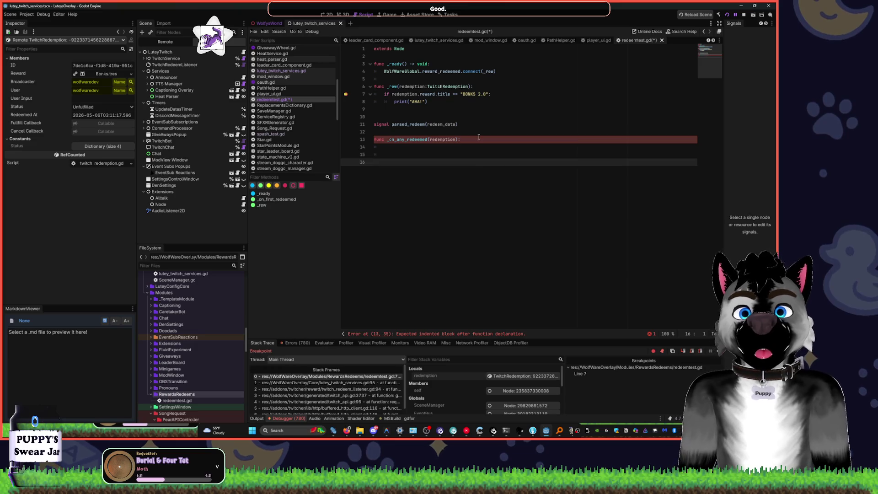
{"action": "key", "text": "Return"}
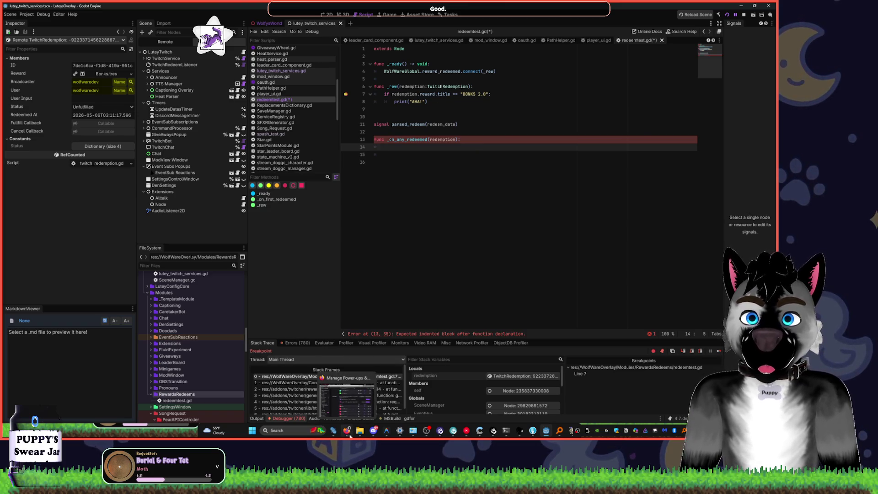
Search the web for 'sombra arg' in a new Chrome tab, then drag the browser off the editor
{"action": "left_click", "coordinate": [350, 434]}
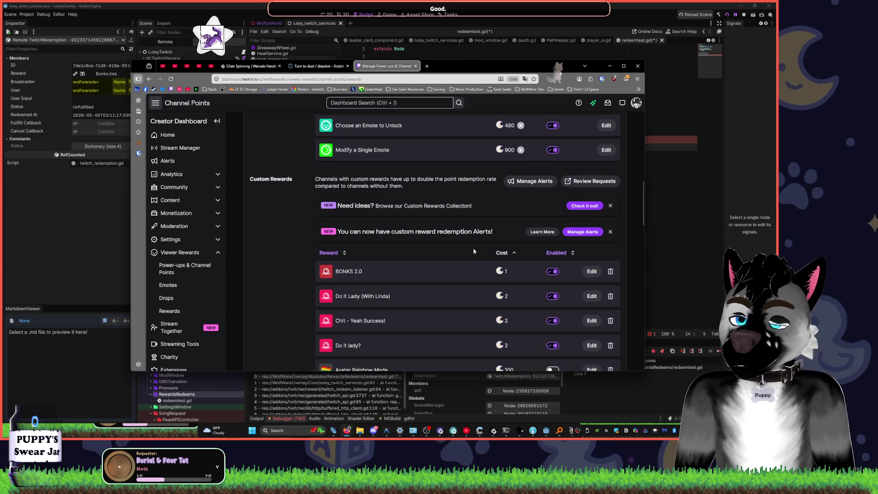
{"action": "key", "text": "ctrl+t"}
{"action": "type", "text": "sombra arg"}
{"action": "key", "text": "Return"}
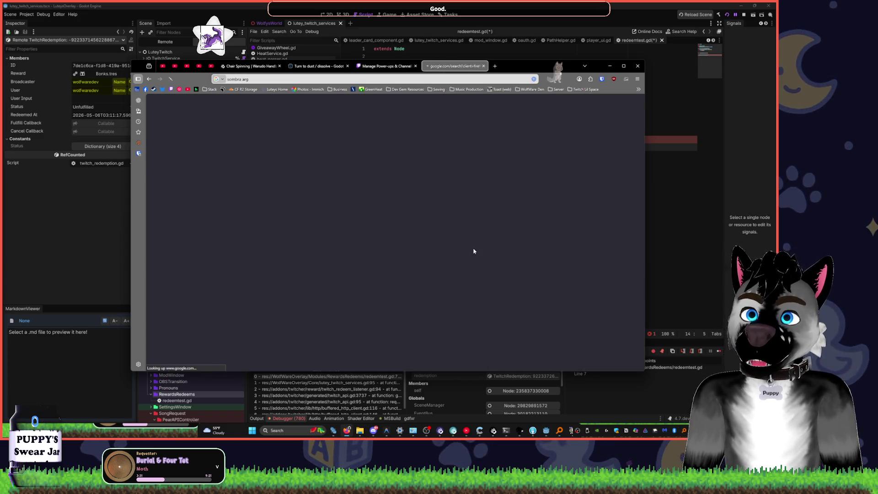
{"action": "mouse_move", "coordinate": [551, 70]}
{"action": "left_mouse_down"}
{"action": "mouse_move", "coordinate": [237, 51]}
{"action": "mouse_move", "coordinate": [0, 50]}
{"action": "left_mouse_up"}
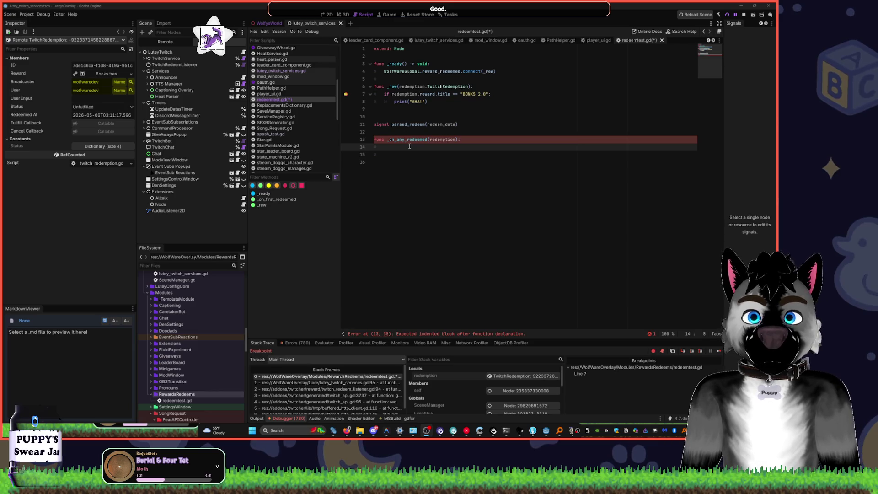
{"action": "left_click", "coordinate": [456, 140]}
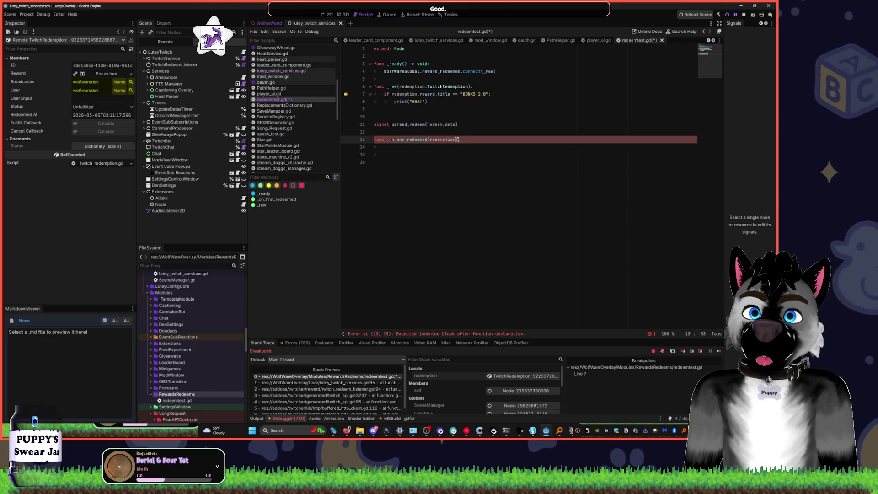
{"action": "left_click", "coordinate": [458, 139]}
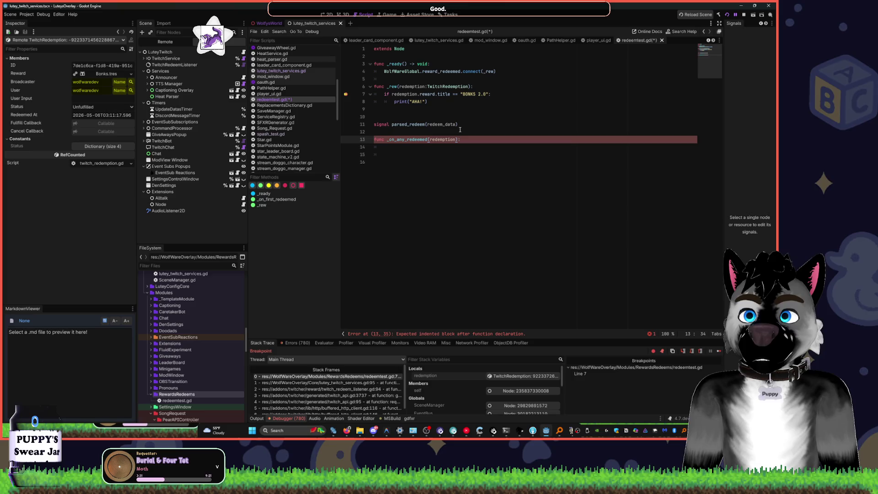
{"action": "key", "text": "Return"}
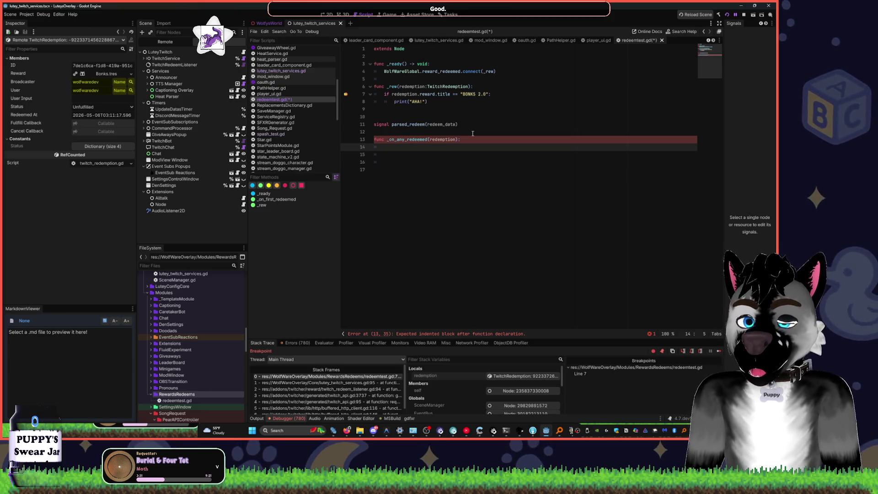
Add var user = redemption.user, var message = redemption.user_input and a var redeemed line
{"action": "type", "text": "varr"}
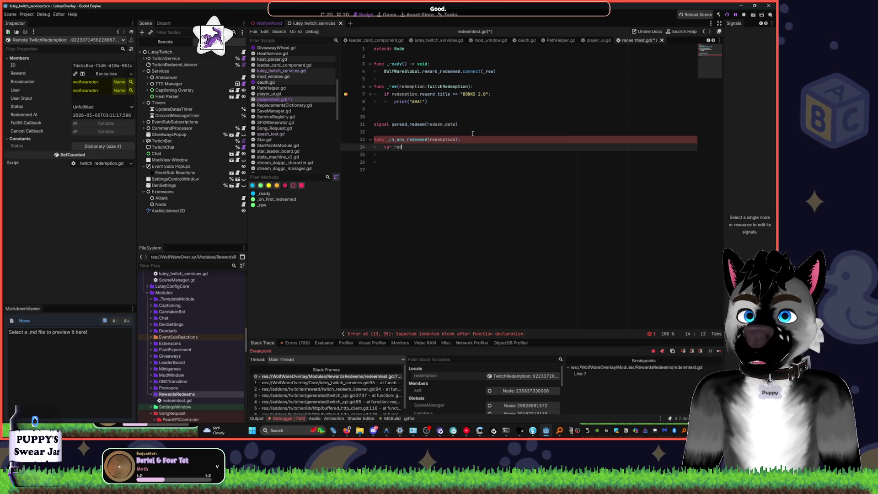
{"action": "type", "text": "user ="}
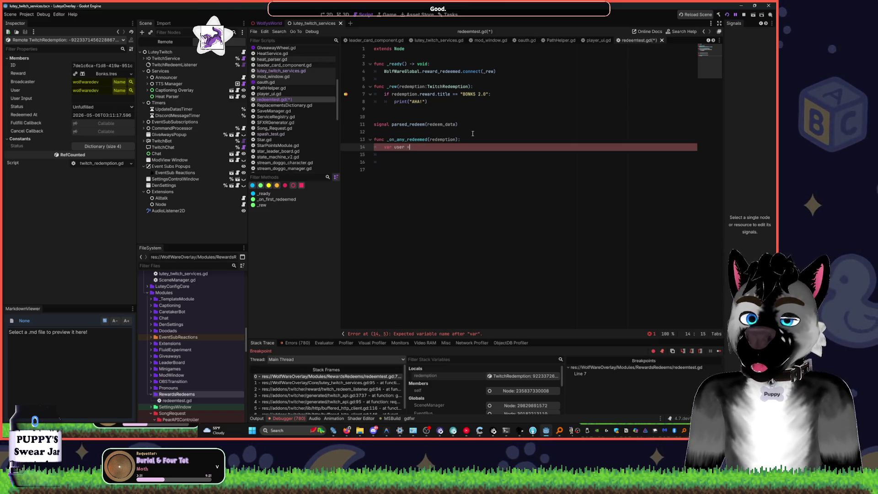
{"action": "type", "text": "r"}
{"action": "key", "text": "Return"}
{"action": "type", "text": "user"}
{"action": "key", "text": "Return"}
{"action": "type", "text": "var "}
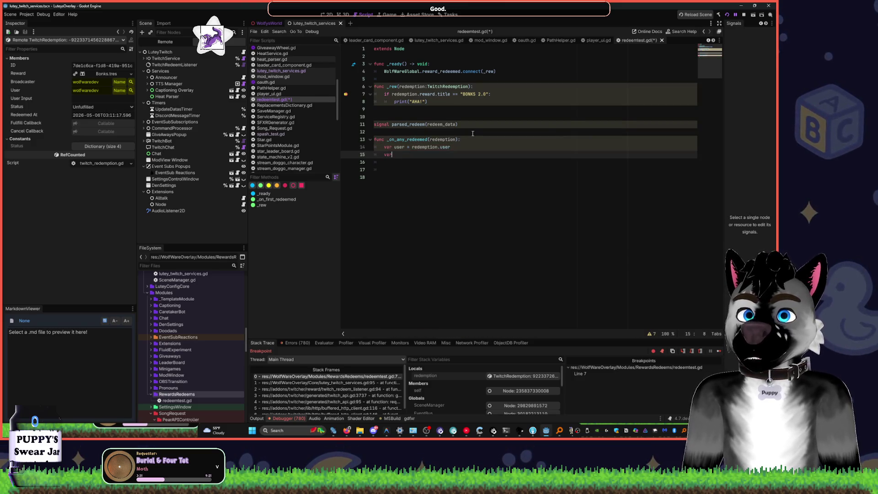
{"action": "type", "text": "message = re"}
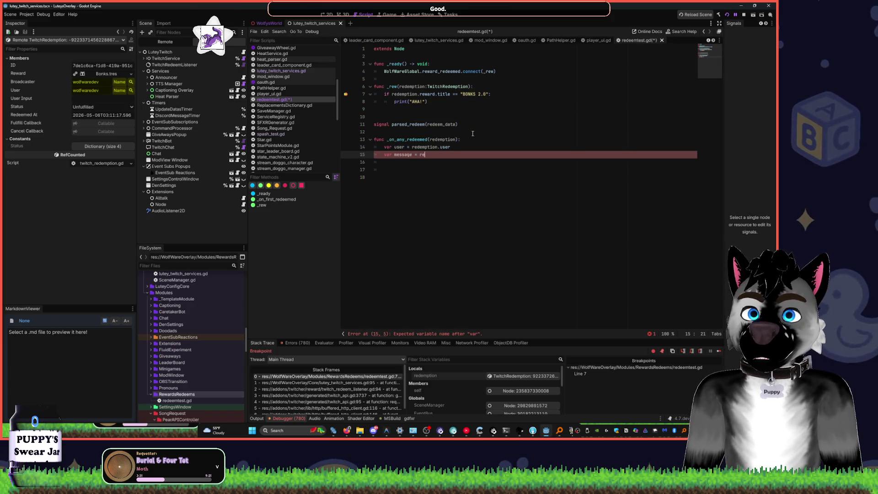
{"action": "type", "text": "demption.user_input"}
{"action": "key", "text": "Return"}
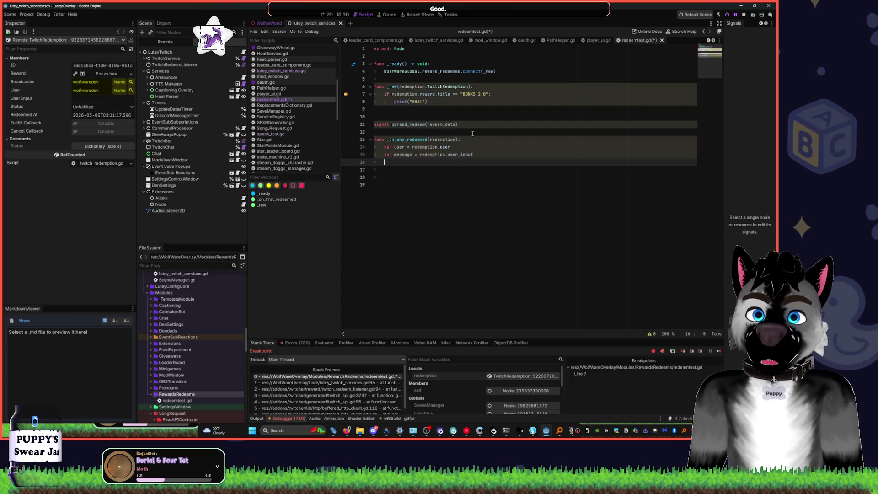
{"action": "type", "text": "v"}
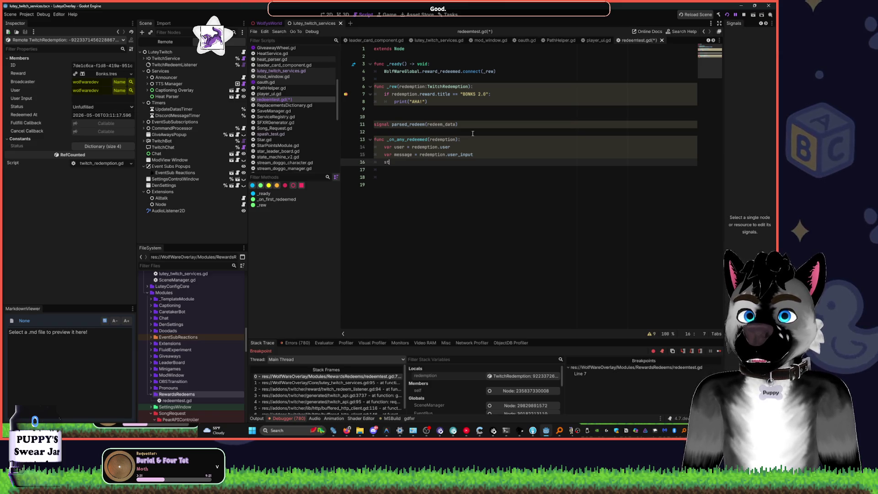
{"action": "type", "text": "ar"}
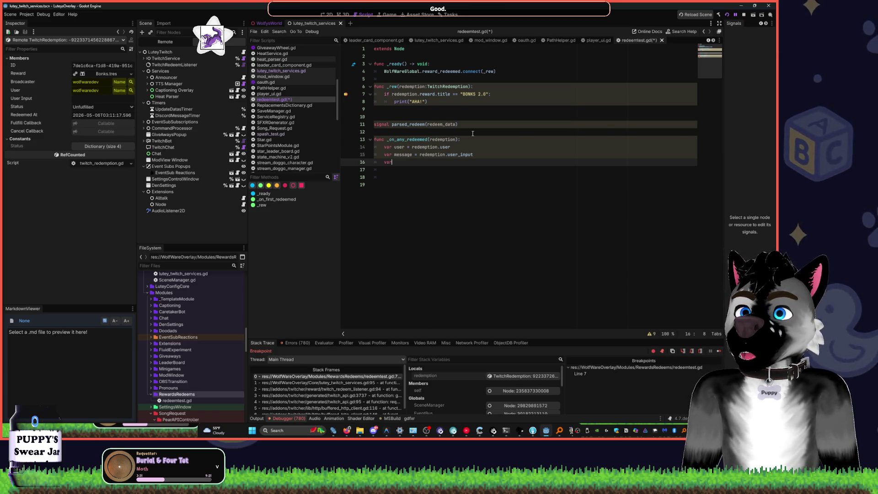
{"action": "type", "text": " redeem"}
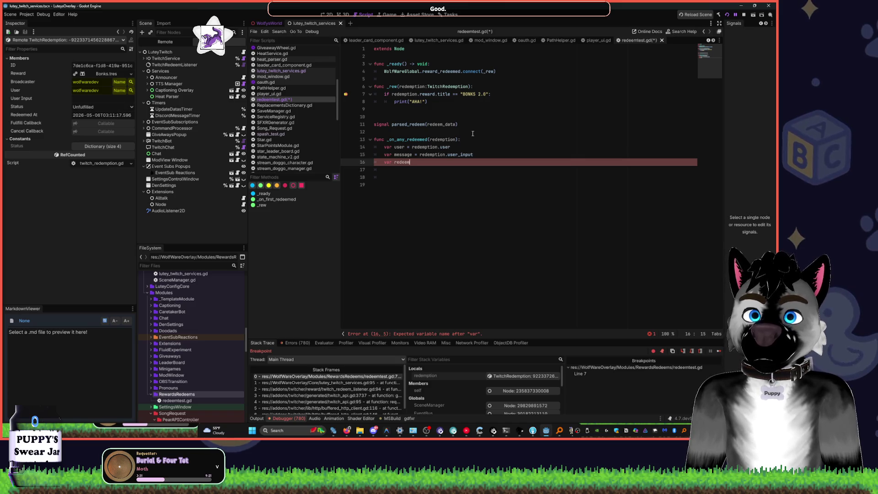
{"action": "type", "text": "ed = r"}
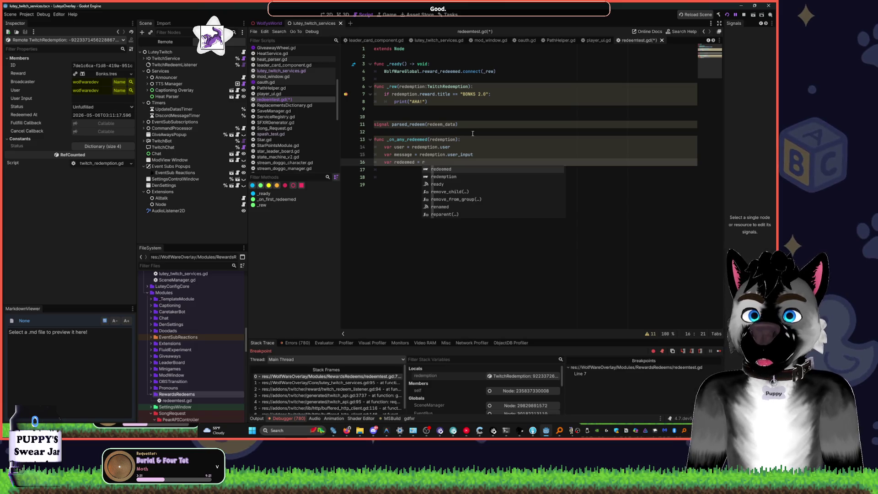
{"action": "key", "text": "Return"}
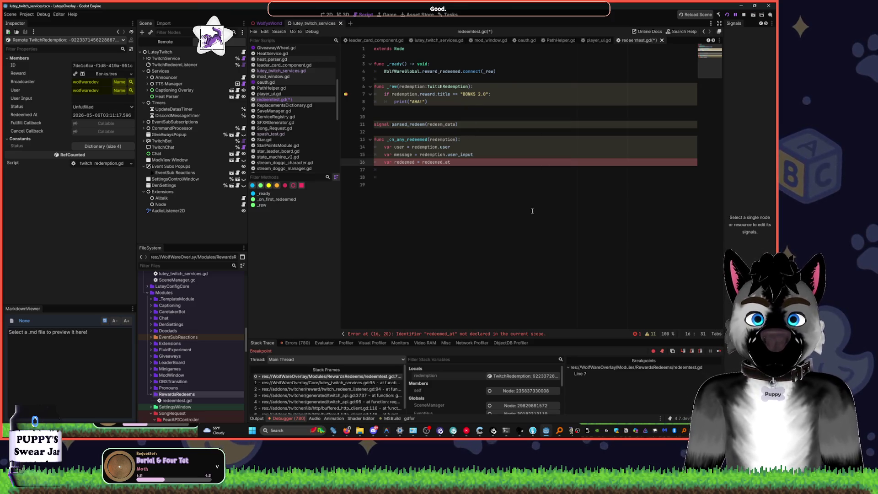
Correct the redeemed line to redemption.redeemed_at and insert a blank line atop the function body
{"action": "left_click", "coordinate": [519, 430]}
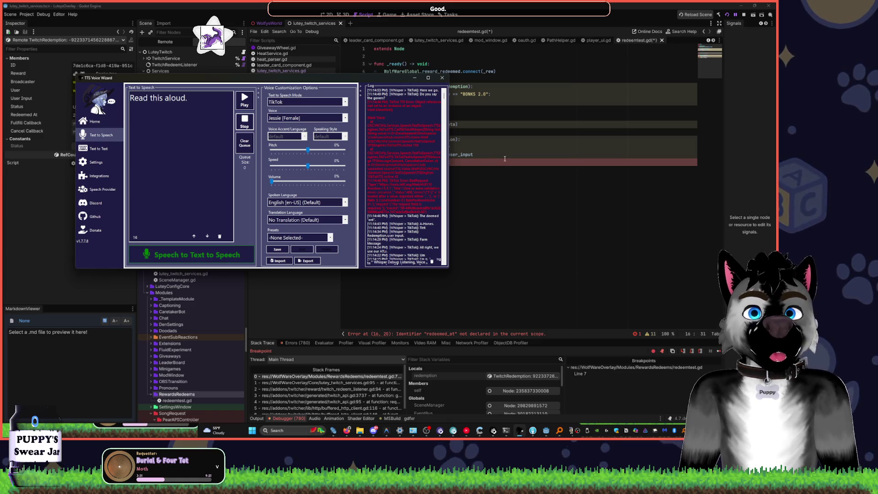
{"action": "left_click", "coordinate": [509, 192]}
{"action": "left_click", "coordinate": [465, 162]}
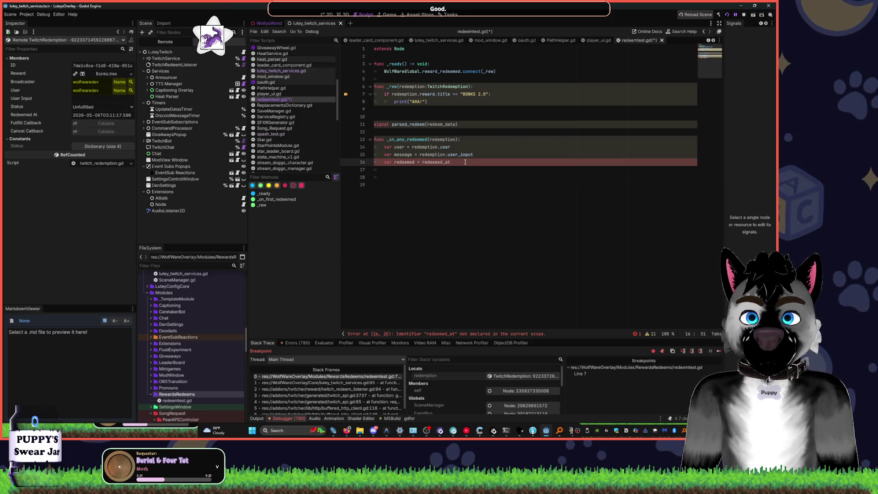
{"action": "key", "text": "ctrl+Left"}
{"action": "type", "text": "re"}
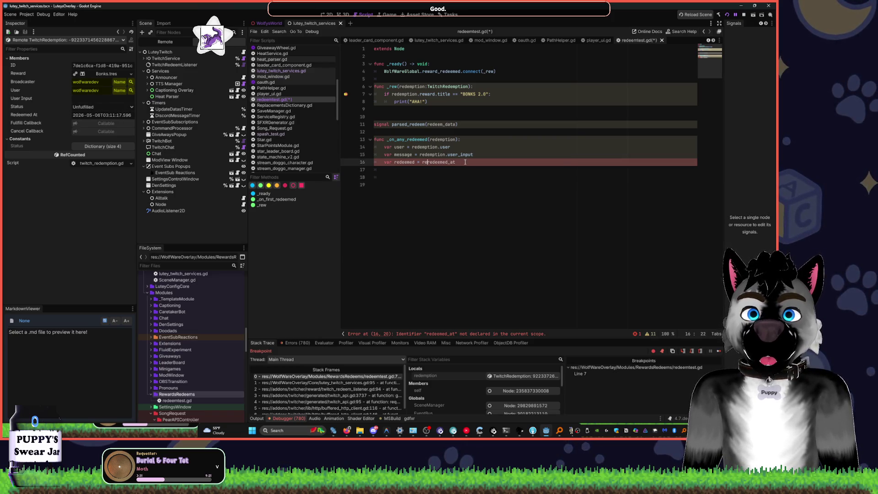
{"action": "key", "text": "Down"}
{"action": "key", "text": "Return"}
{"action": "type", "text": "."}
{"action": "left_click", "coordinate": [479, 136]}
{"action": "key", "text": "Return"}
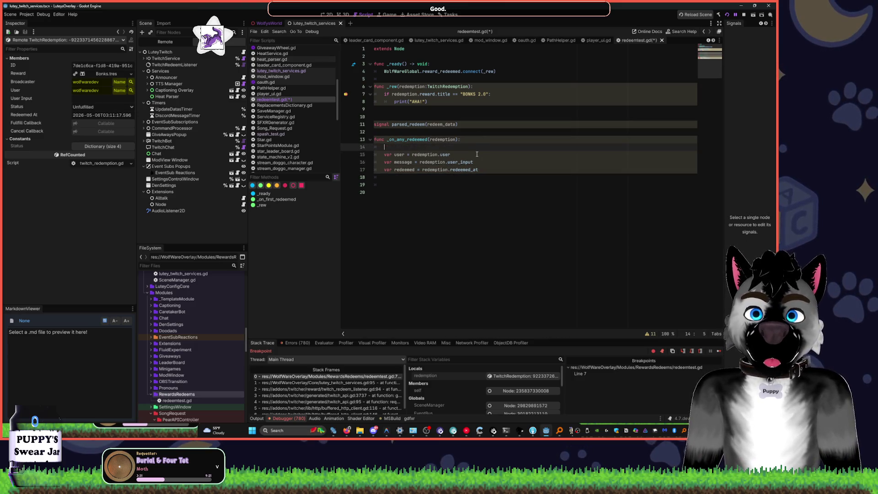
Add an '# info from redeem' comment and var actual_reward = redemption.reward below the variables
{"action": "type", "text": "# info f"}
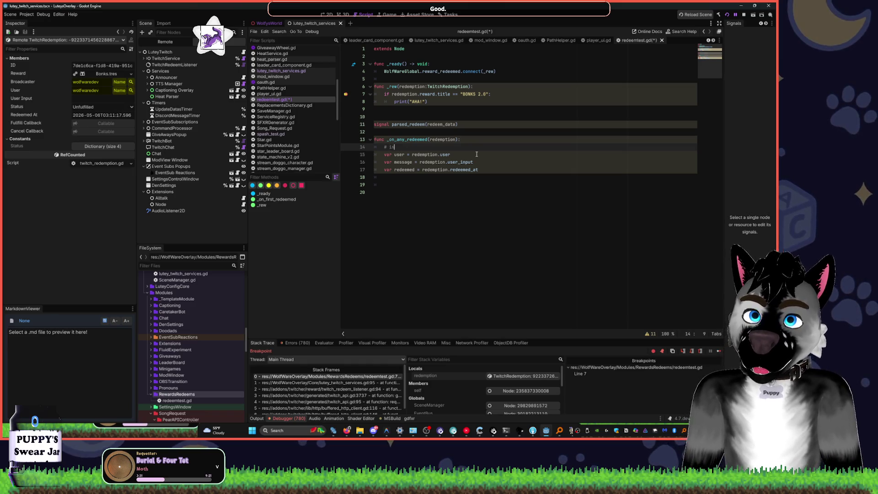
{"action": "type", "text": "rom redeem"}
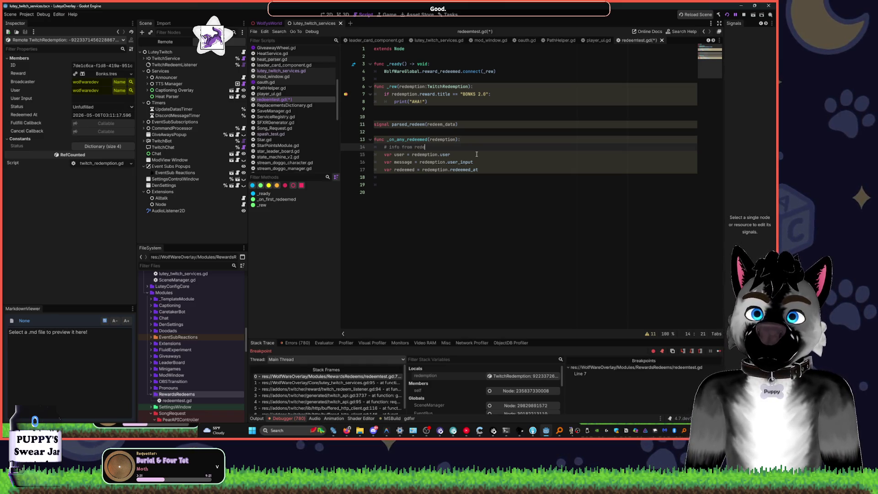
{"action": "key", "text": "Down"}
{"action": "key", "text": "Down"}
{"action": "key", "text": "Down"}
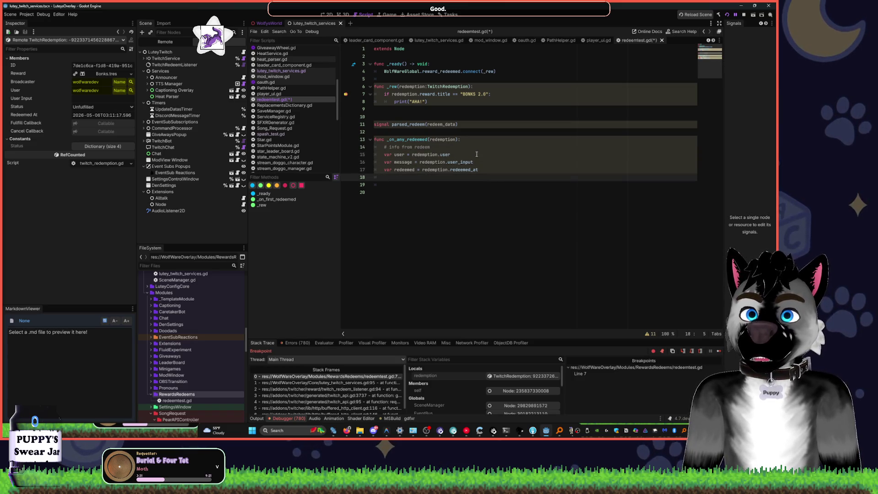
{"action": "type", "text": "actual_rewar"}
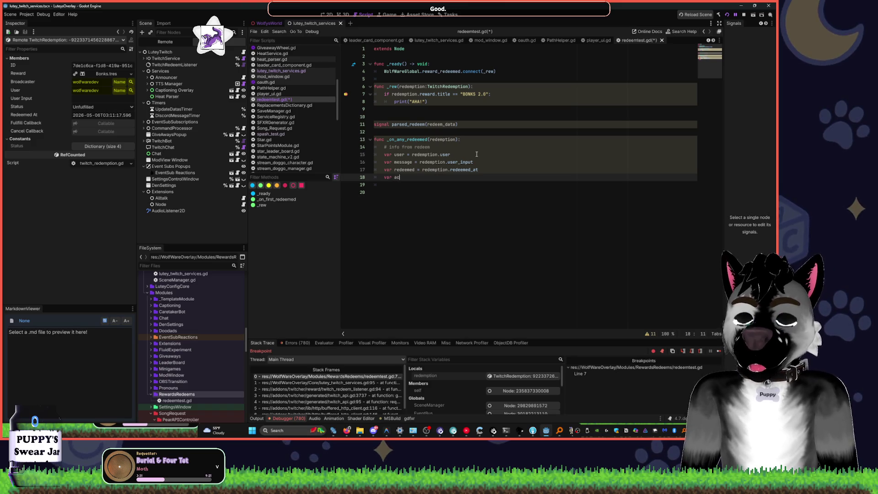
{"action": "type", "text": "d"}
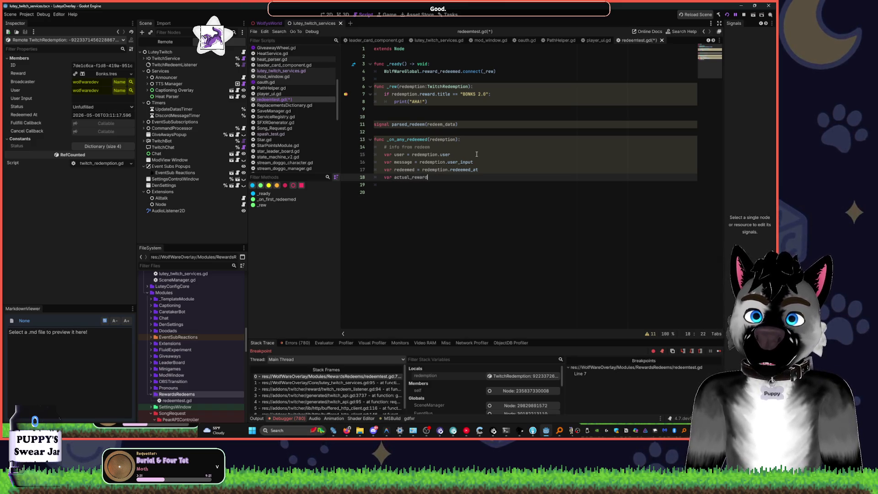
{"action": "type", "text": " = redeemed"}
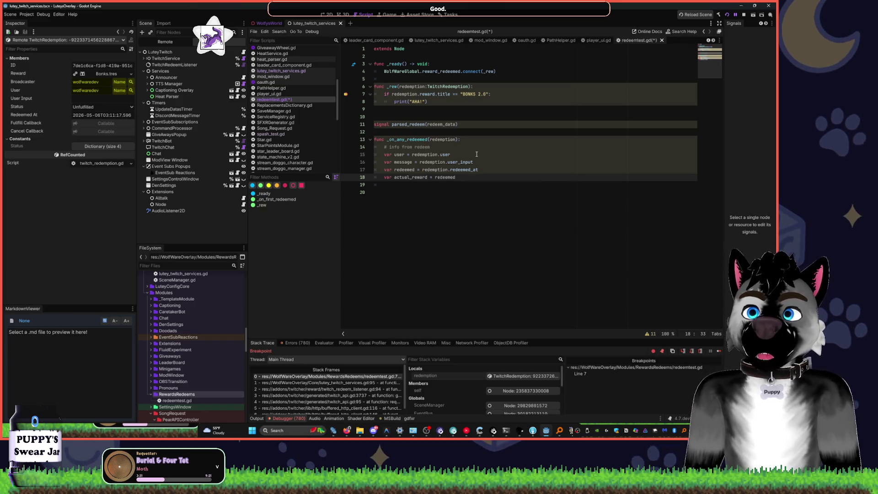
{"action": "key", "text": "BackSpace"}
{"action": "key", "text": "BackSpace"}
{"action": "key", "text": "BackSpace"}
{"action": "key", "text": "BackSpace"}
{"action": "key", "text": "BackSpace"}
{"action": "type", "text": "redemption.r"}
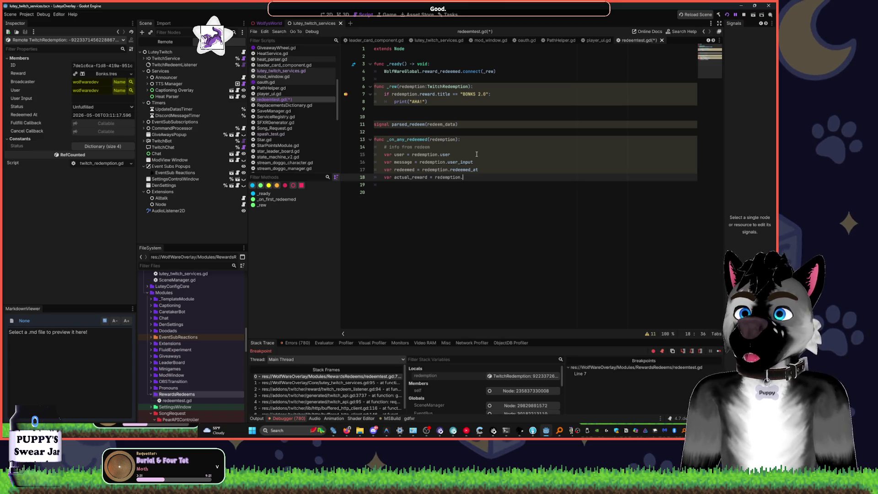
{"action": "type", "text": "eward"}
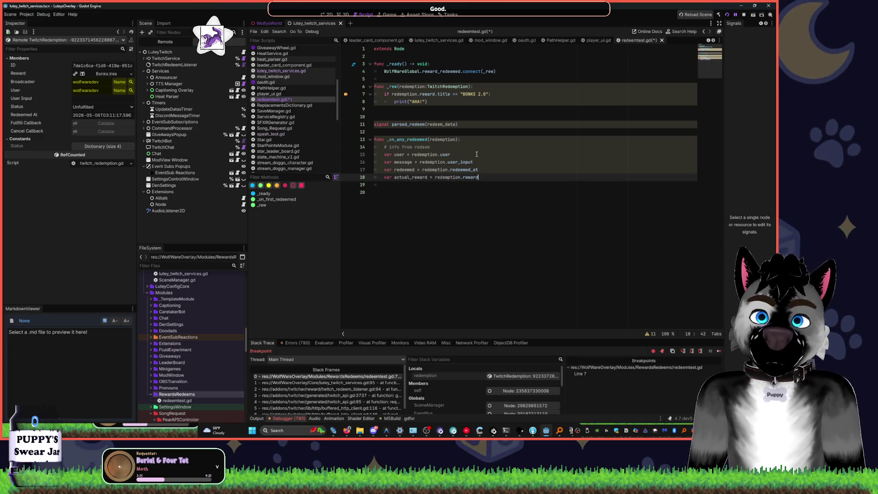
{"action": "key", "text": "Return"}
{"action": "key", "text": "Return"}
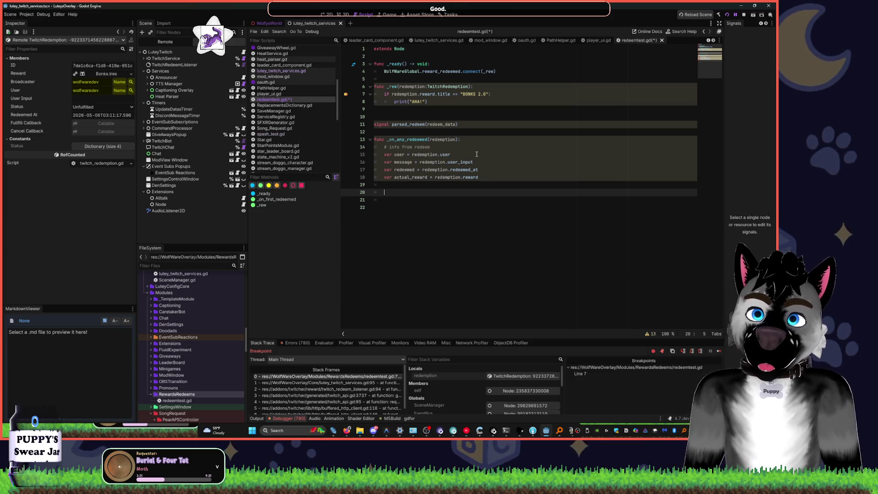
{"action": "key", "text": "BackSpace"}
{"action": "type", "text": "par"}
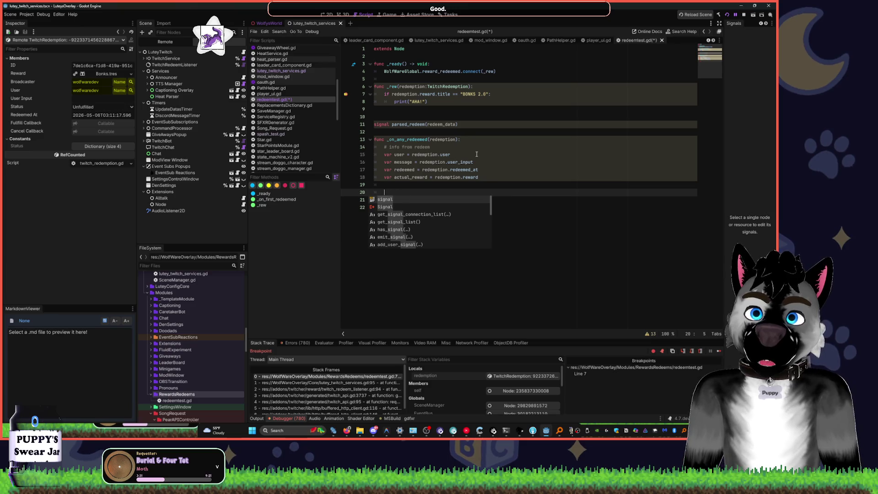
End the function with parsed_redeem.emit(), removing the accidentally inserted connect call
{"action": "key", "text": "Return"}
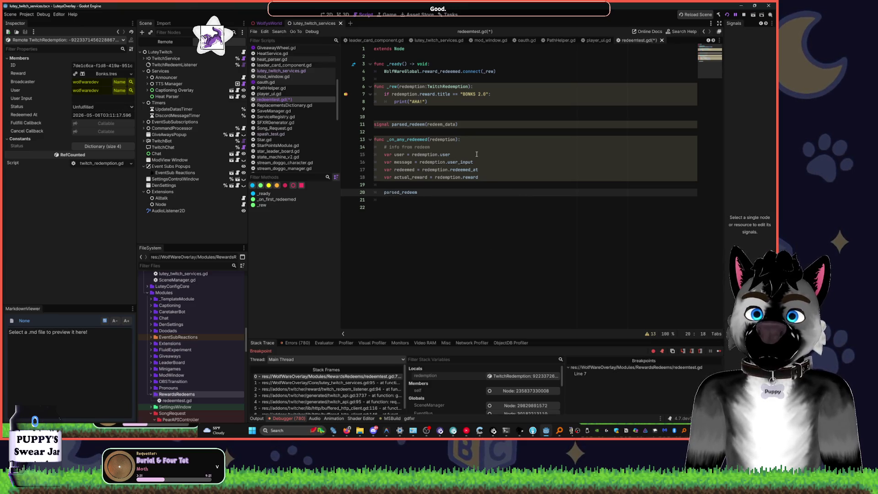
{"action": "type", "text": "con"}
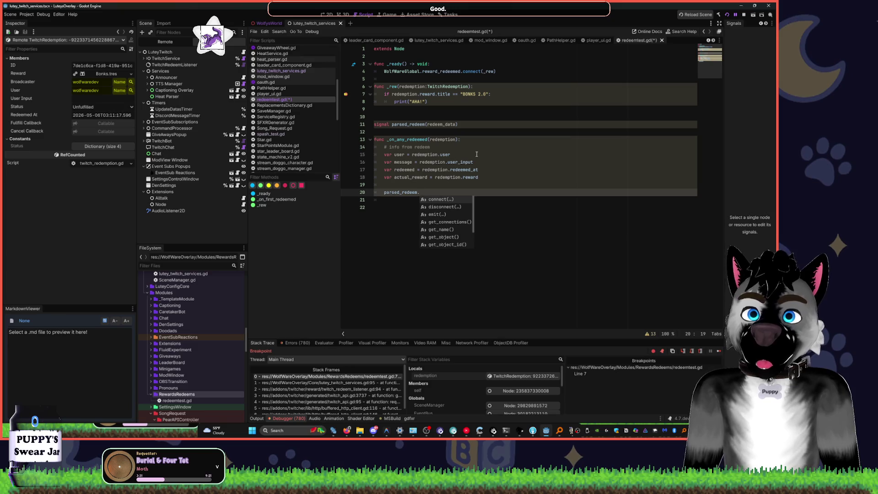
{"action": "key", "text": "Return"}
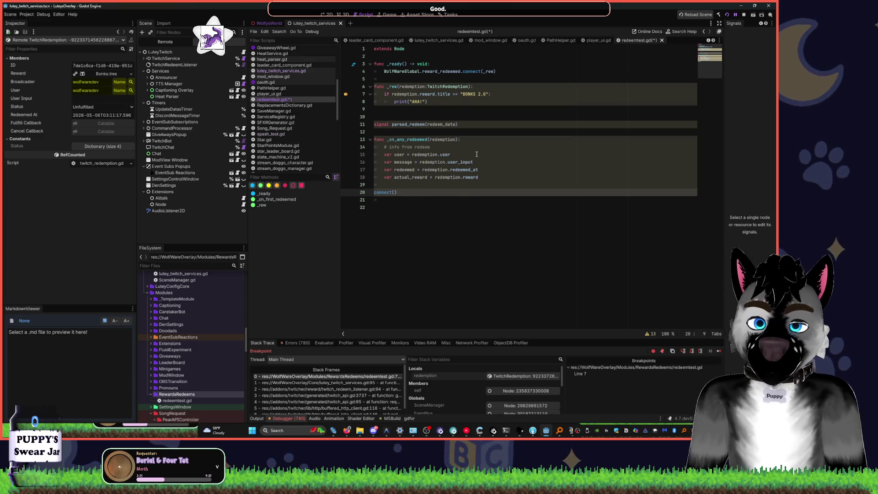
{"action": "key", "text": "BackSpace"}
{"action": "key", "text": "BackSpace"}
{"action": "key", "text": "BackSpace"}
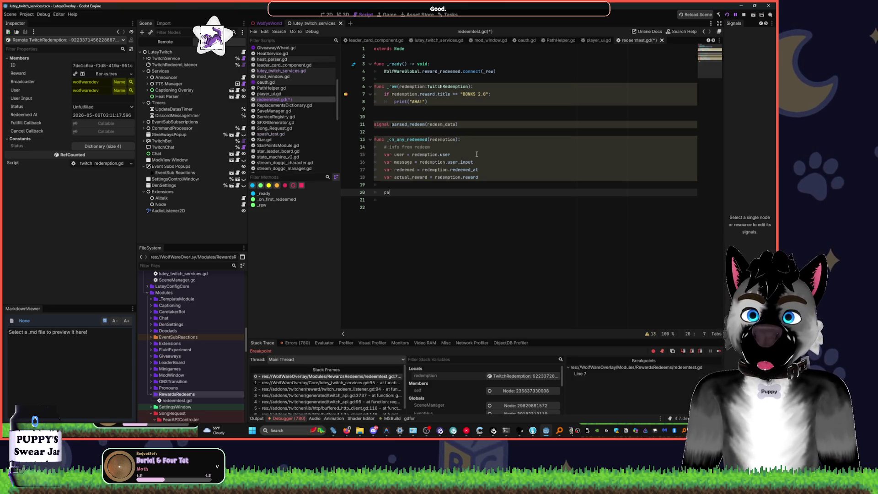
{"action": "type", "text": "rsed_redeem.emit("}
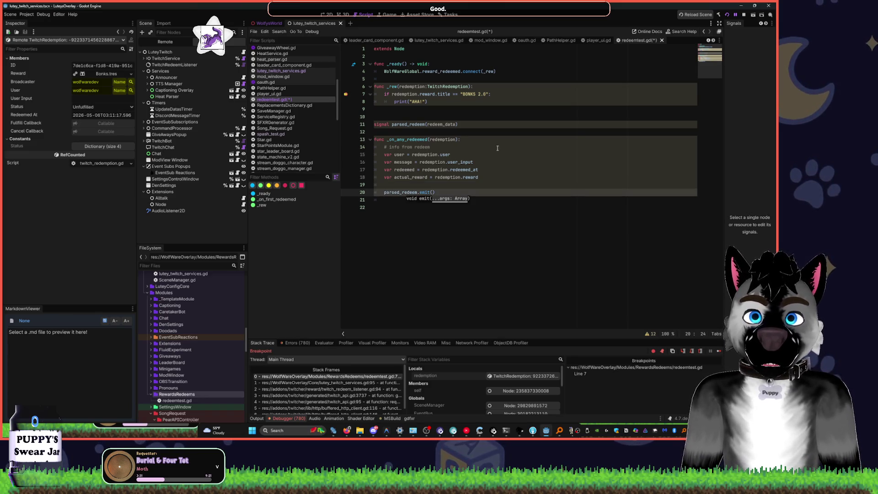
{"action": "double_click", "coordinate": [441, 124]}
{"action": "left_click", "coordinate": [462, 183]}
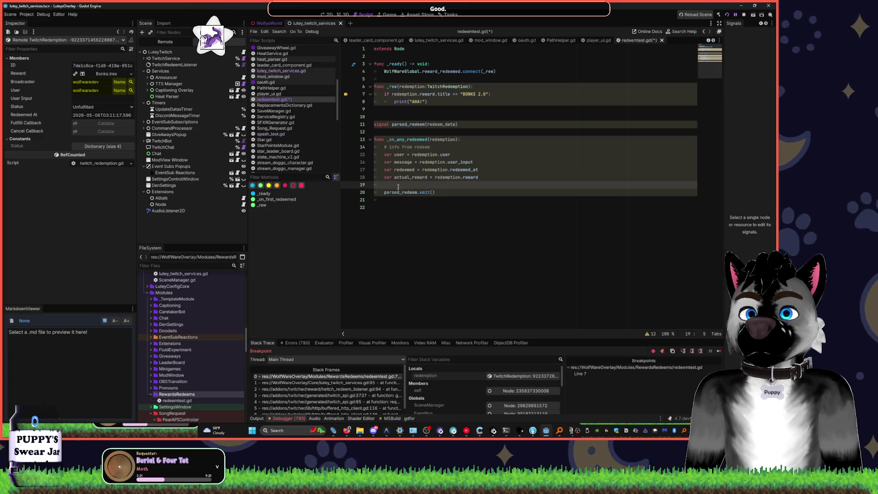
{"action": "left_click", "coordinate": [441, 202]}
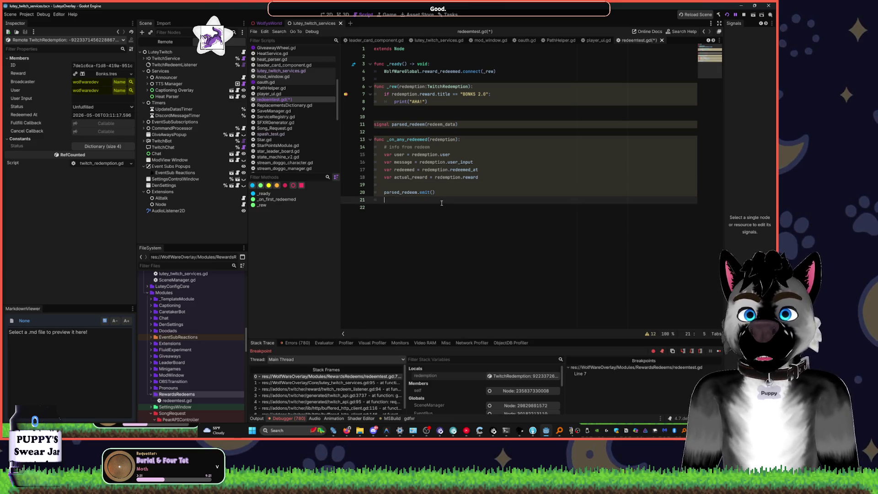
Start a var data = { dictionary above the emit with a "user": user entry
{"action": "key", "text": "Up"}
{"action": "key", "text": "Up"}
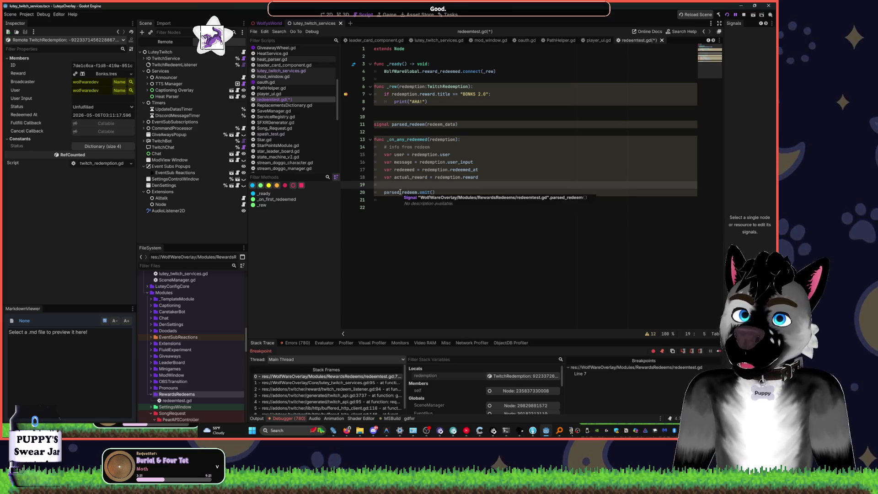
{"action": "type", "text": "var "}
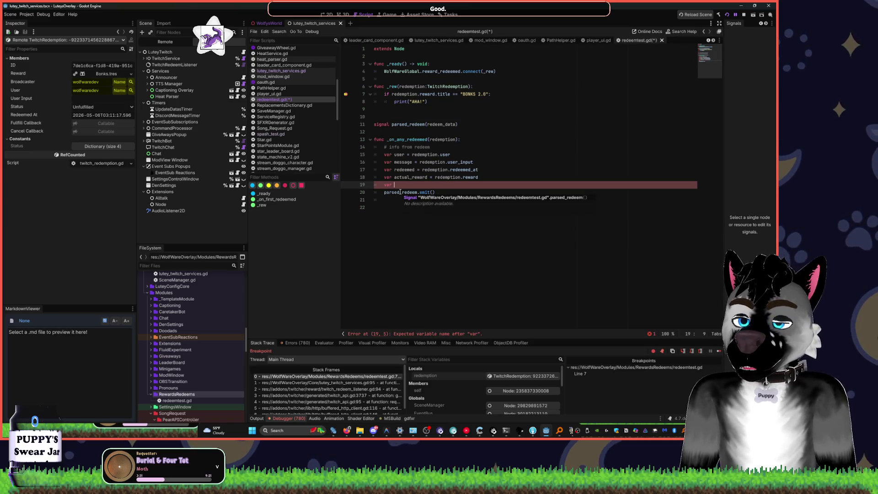
{"action": "type", "text": "data"}
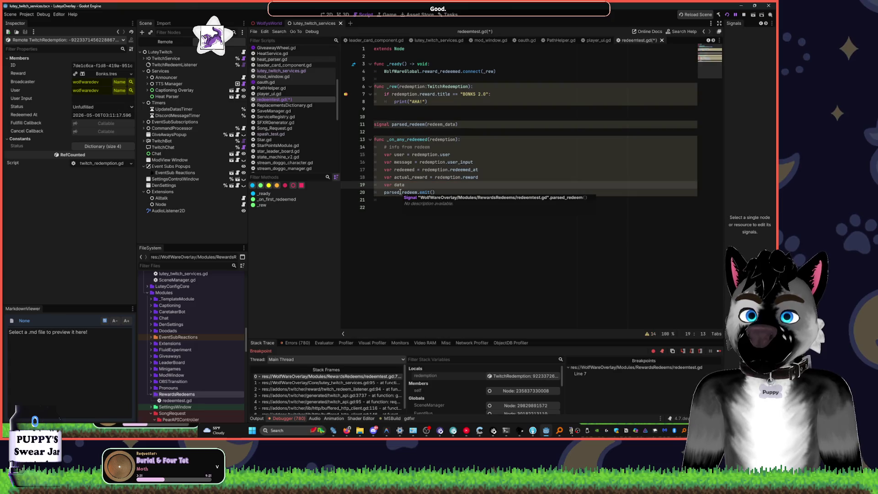
{"action": "type", "text": " = {"}
{"action": "key", "text": "Return"}
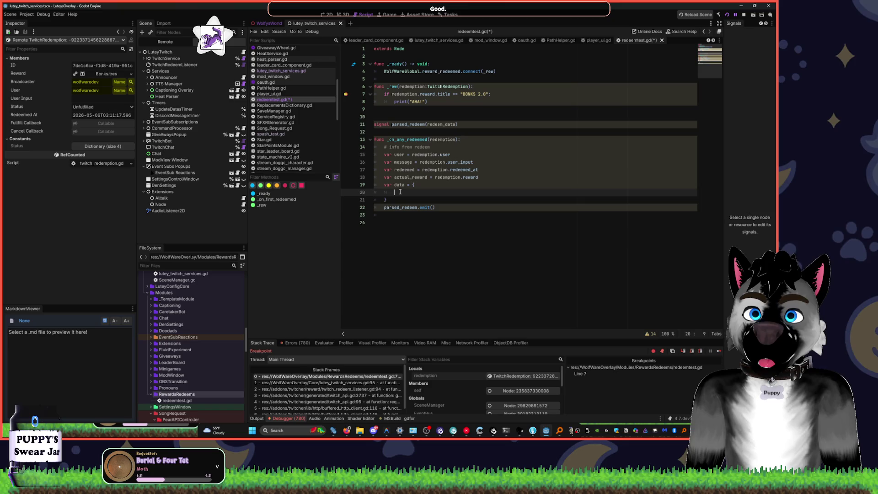
{"action": "type", "text": "\"user"}
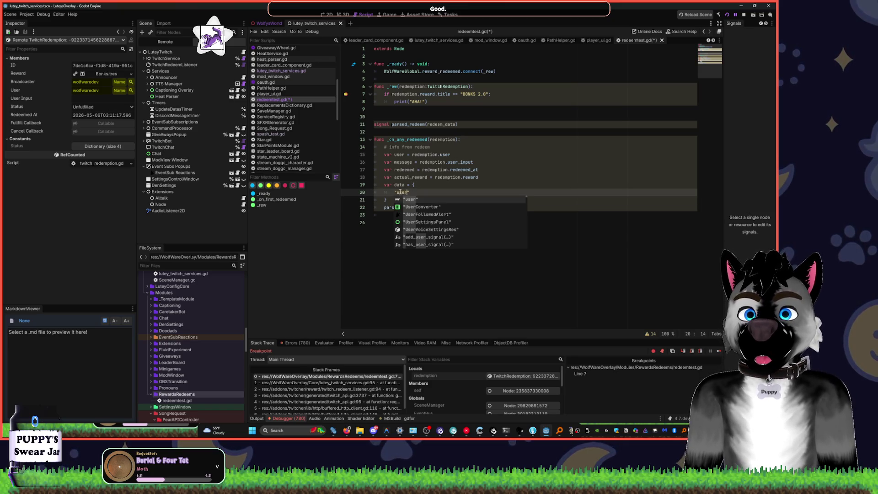
{"action": "type", "text": "\": us"}
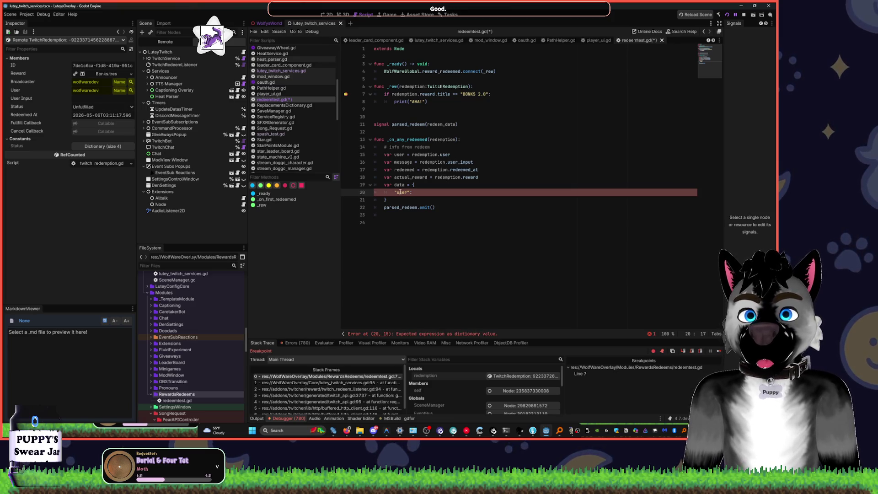
{"action": "type", "text": "er,"}
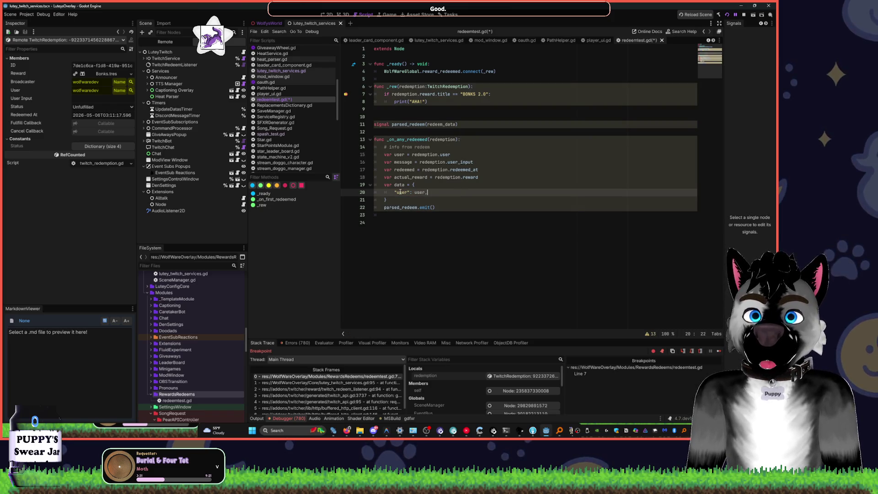
{"action": "key", "text": "Return"}
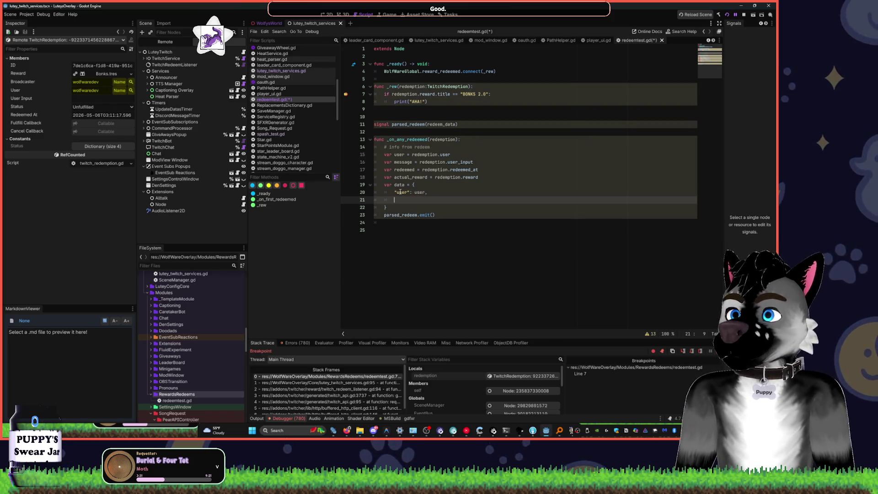
Skip to the next song in YouTube Music and return to Godot
{"action": "left_click", "coordinate": [467, 430]}
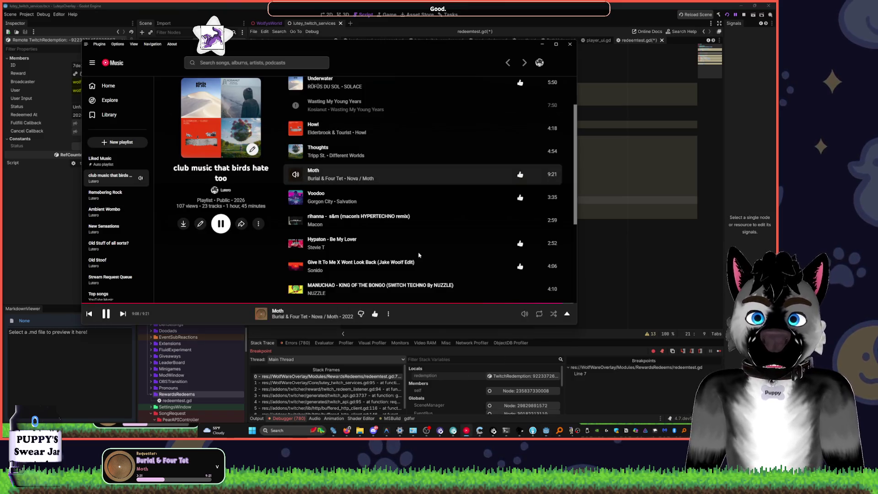
{"action": "left_click", "coordinate": [124, 314]}
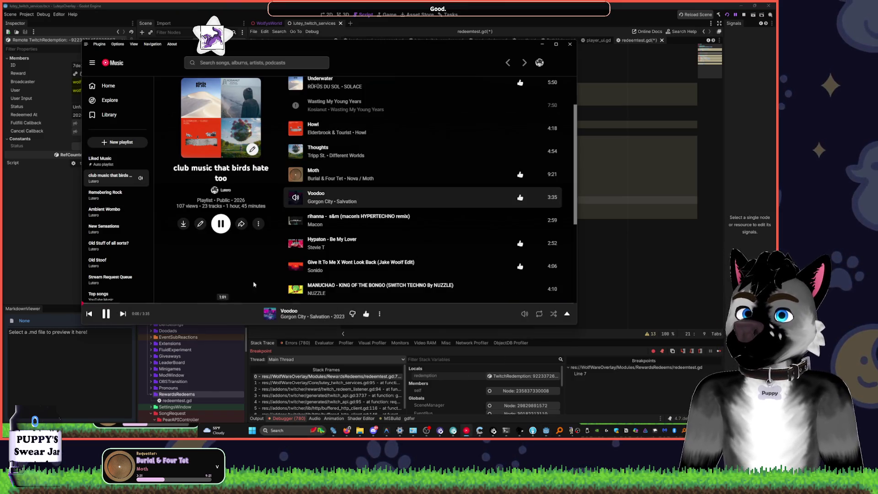
{"action": "left_click", "coordinate": [644, 247]}
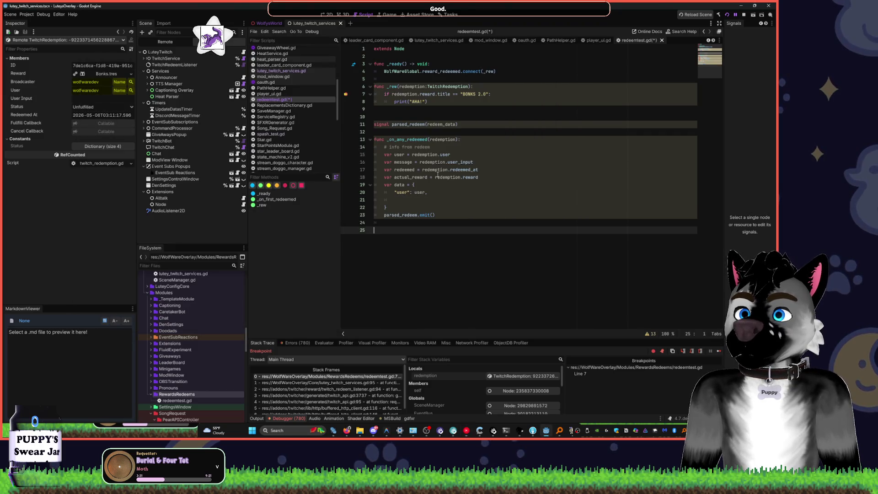
Remove the line 7 breakpoint and resume the paused project with F12
{"action": "mouse_move", "coordinate": [438, 175]}
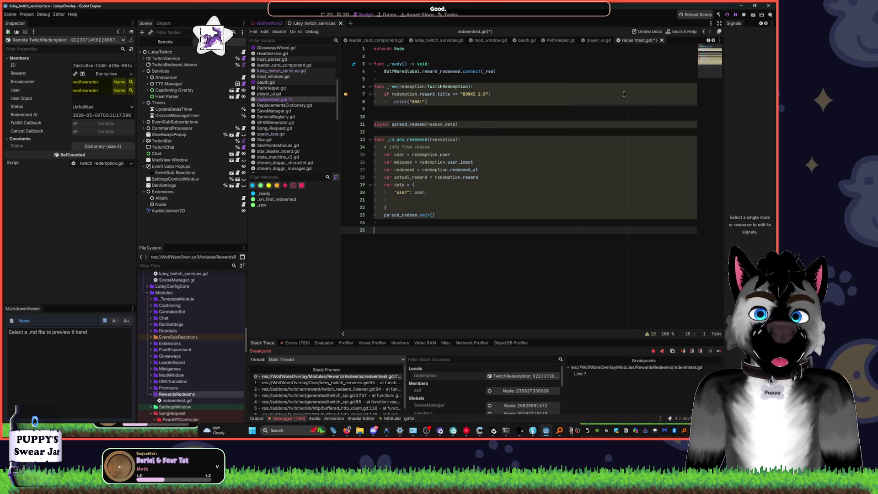
{"action": "left_click", "coordinate": [525, 209]}
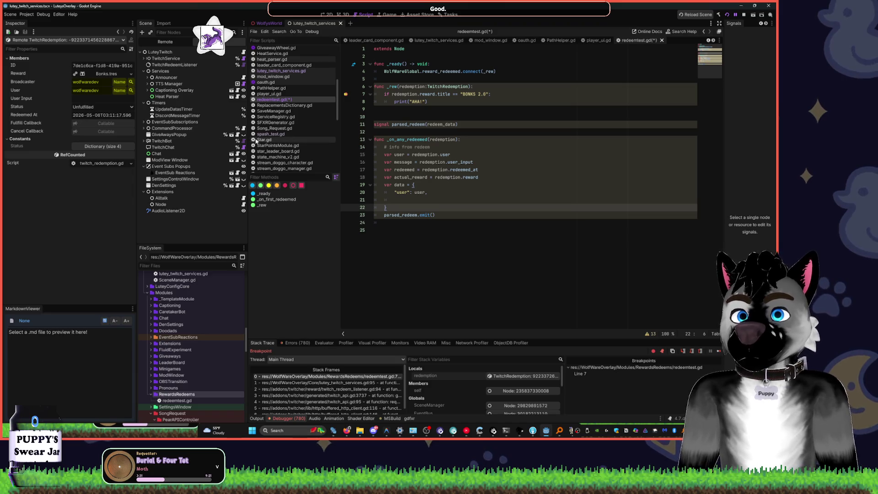
{"action": "left_click", "coordinate": [346, 93]}
{"action": "left_click", "coordinate": [536, 156]}
{"action": "key", "text": "Down"}
{"action": "key", "text": "Down"}
{"action": "key", "text": "Down"}
{"action": "key", "text": "F12"}
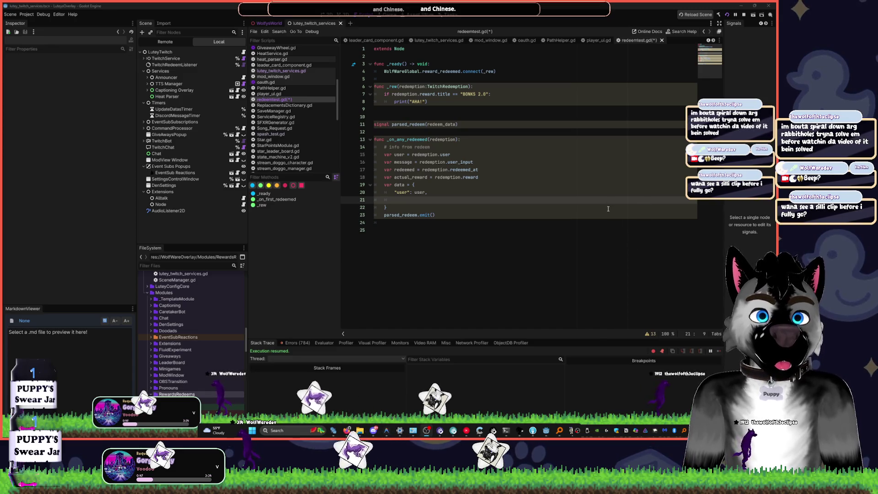
{"action": "left_click", "coordinate": [335, 16]}
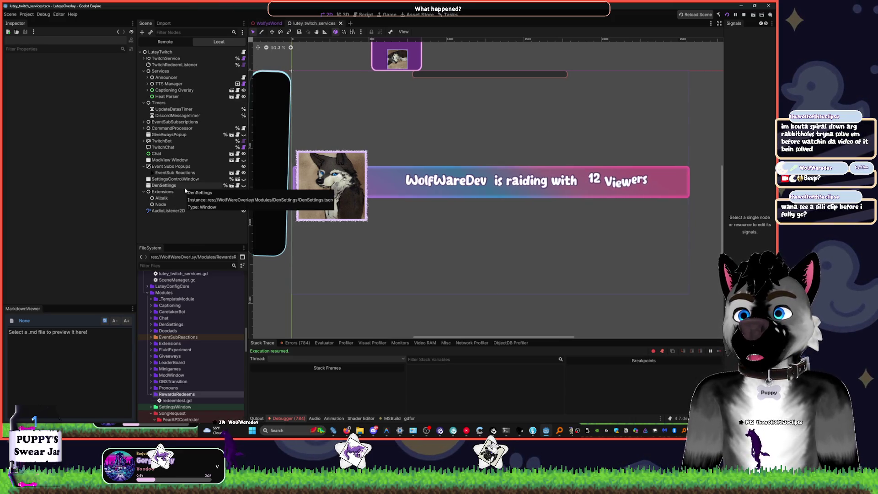
Show lutey_twitch_services in the 2D view framed on the raid banner, then switch to Fork
{"action": "left_click", "coordinate": [268, 24]}
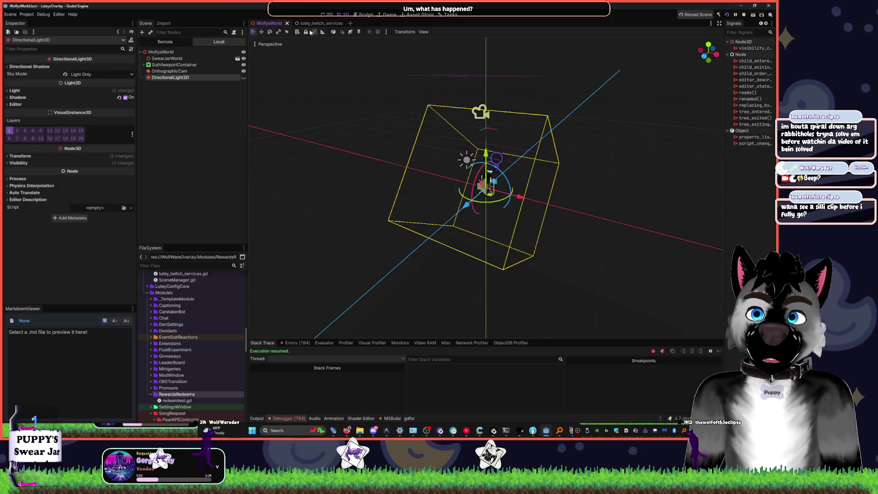
{"action": "left_click", "coordinate": [312, 24]}
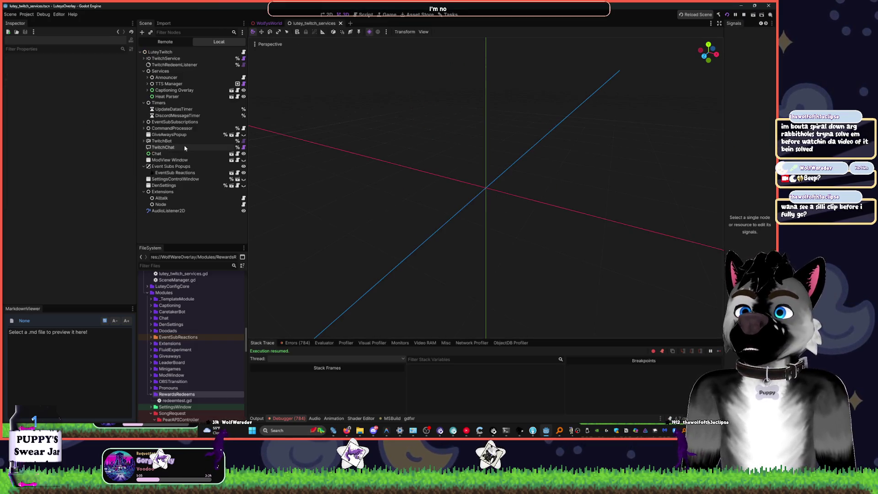
{"action": "key", "text": "ctrl+F1"}
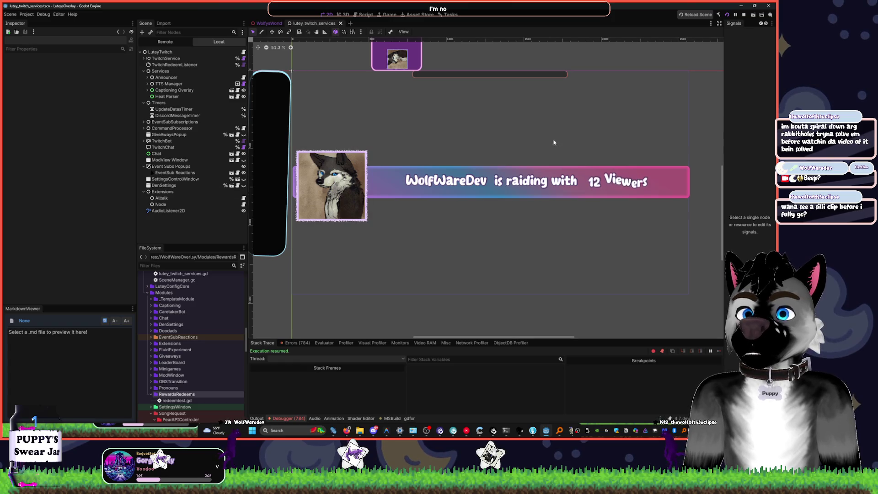
{"action": "left_click_drag", "start_coordinate": [550, 143], "coordinate": [384, 145]}
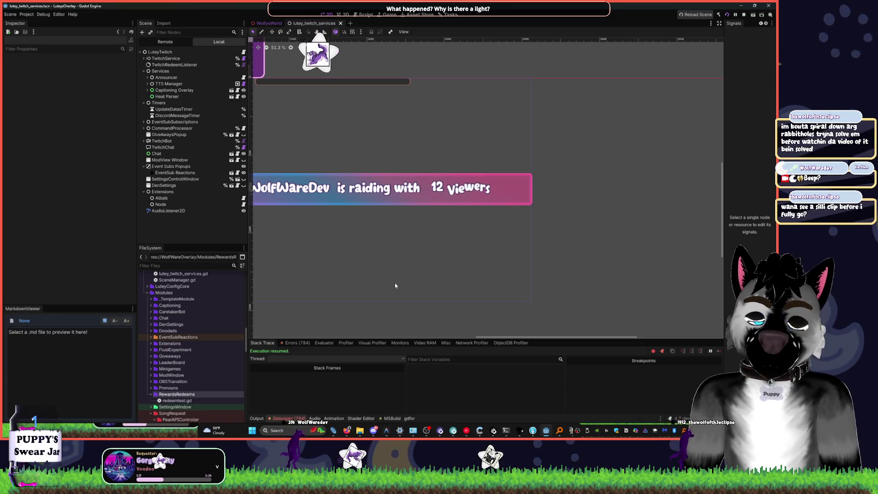
{"action": "key", "text": "alt+Tab"}
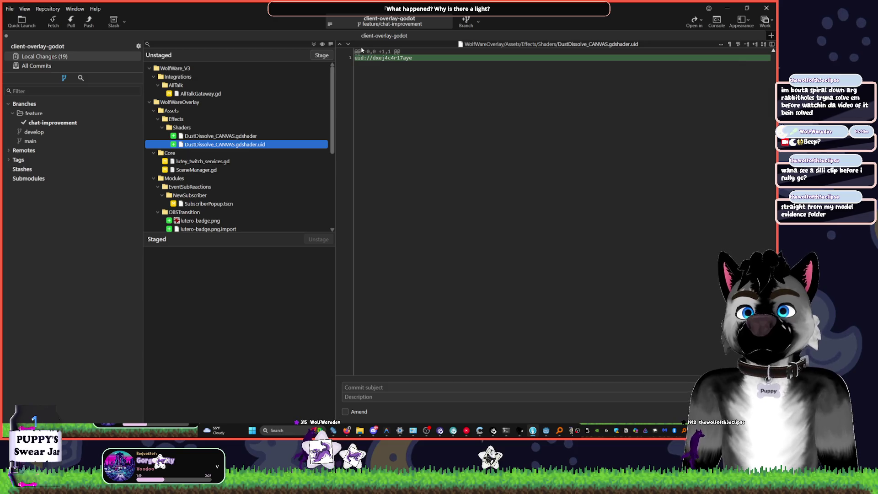
Inspect the AllTalkGateway.gd and DustDissolve_CANVAS.gdshader diffs in Fork, then minimize it
{"action": "left_click", "coordinate": [196, 94]}
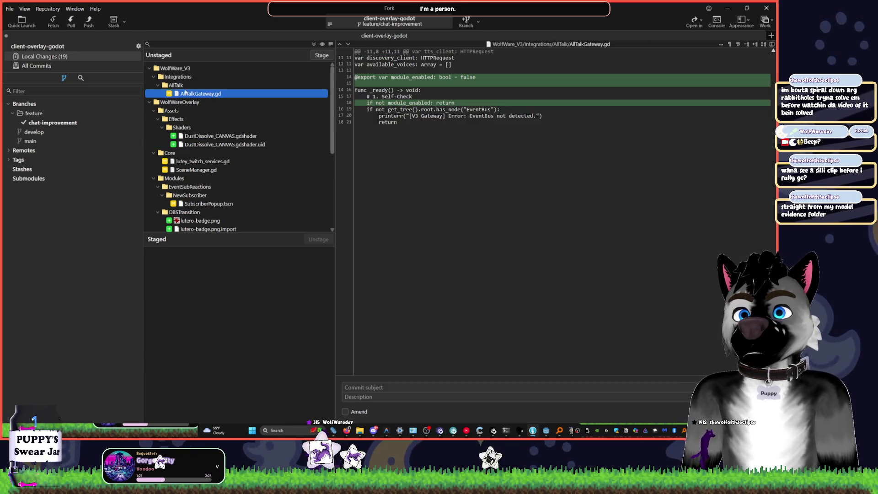
{"action": "left_click", "coordinate": [156, 85]}
{"action": "left_click", "coordinate": [158, 85]}
{"action": "left_click", "coordinate": [210, 129]}
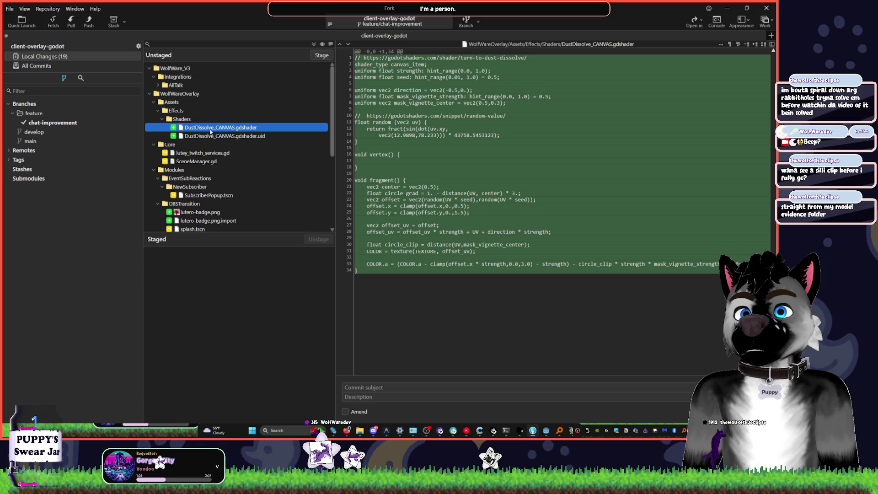
{"action": "left_click", "coordinate": [727, 8]}
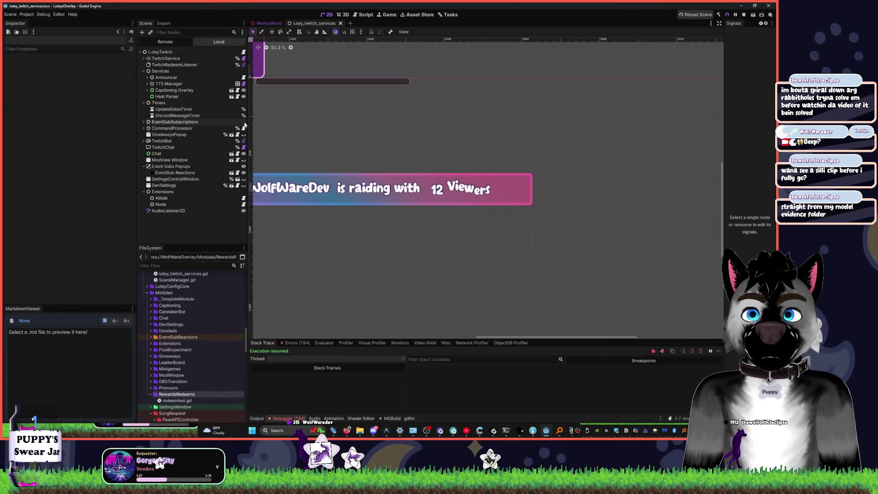
Open Chat_view_Card2.tscn through the quick scene search for 'chat'
{"action": "left_click", "coordinate": [383, 171]}
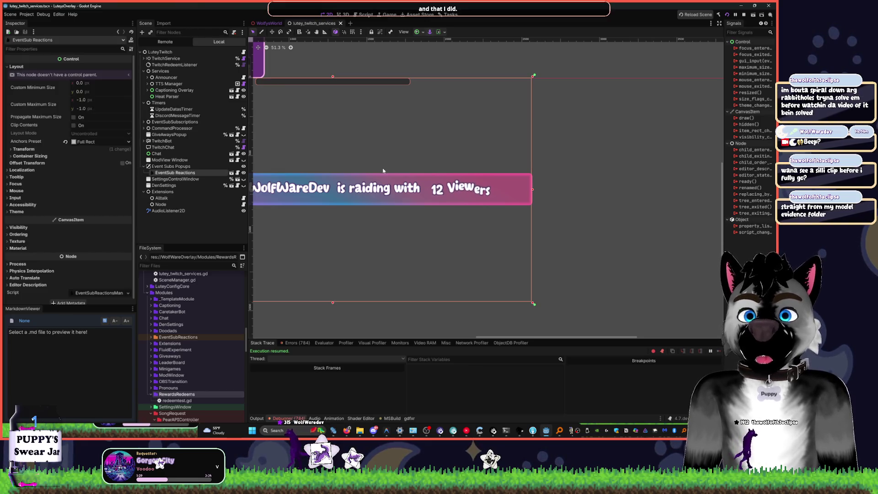
{"action": "key", "text": "ctrl+shift+o"}
{"action": "type", "text": "chat"}
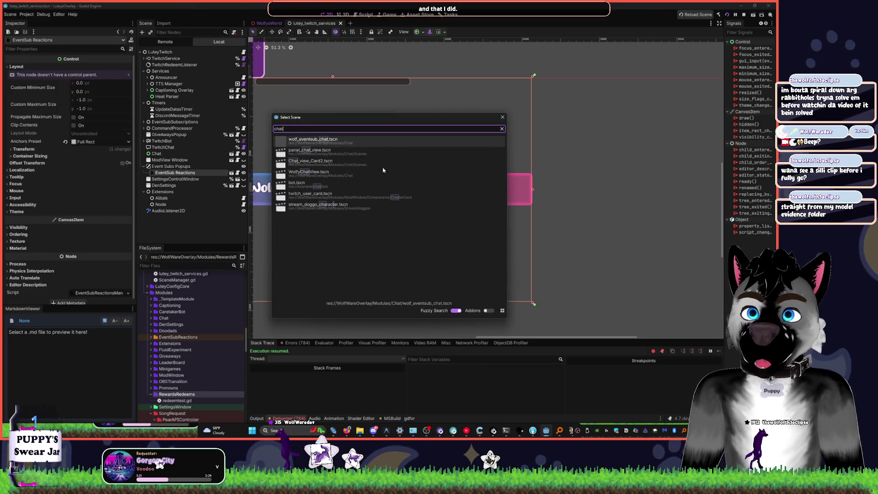
{"action": "key", "text": "Down"}
{"action": "key", "text": "Down"}
{"action": "key", "text": "Return"}
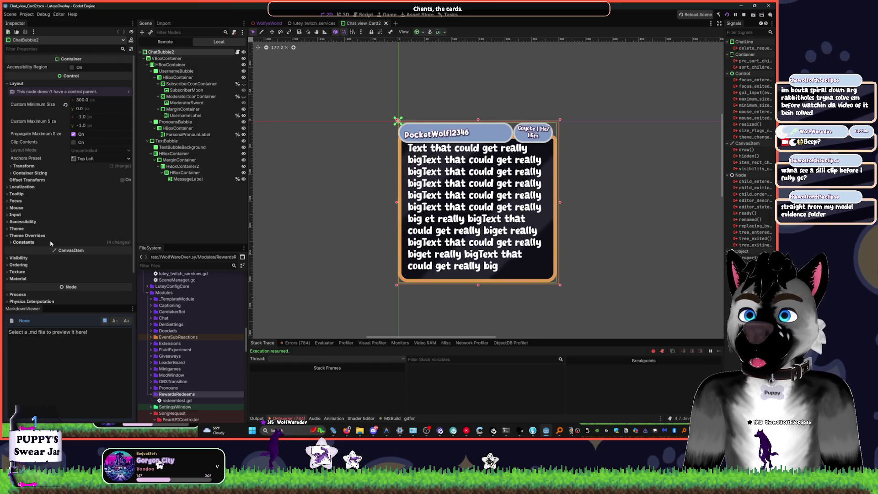
Select the UsernameBubble and MessageLabel nodes to inspect the chat bubble
{"action": "scroll", "coordinate": [54, 245], "scroll_direction": "down", "scroll_amount": 2}
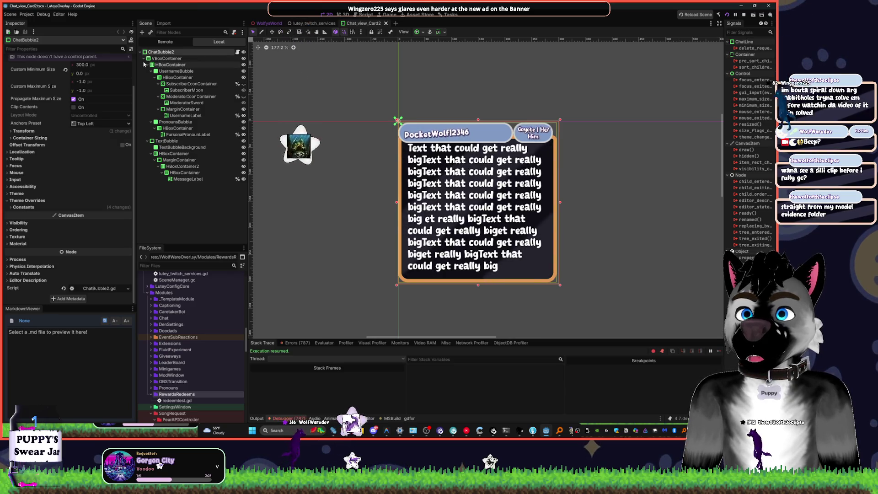
{"action": "left_click", "coordinate": [161, 71]}
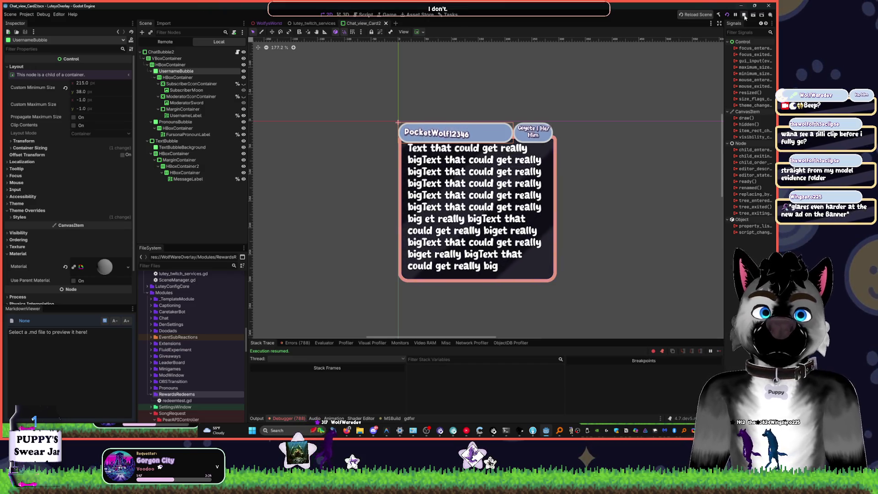
{"action": "left_click", "coordinate": [584, 164]}
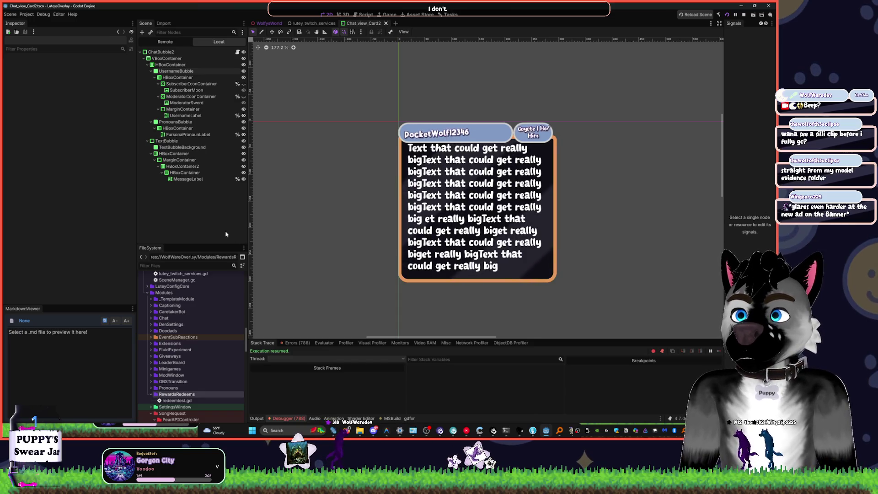
{"action": "left_click", "coordinate": [452, 214]}
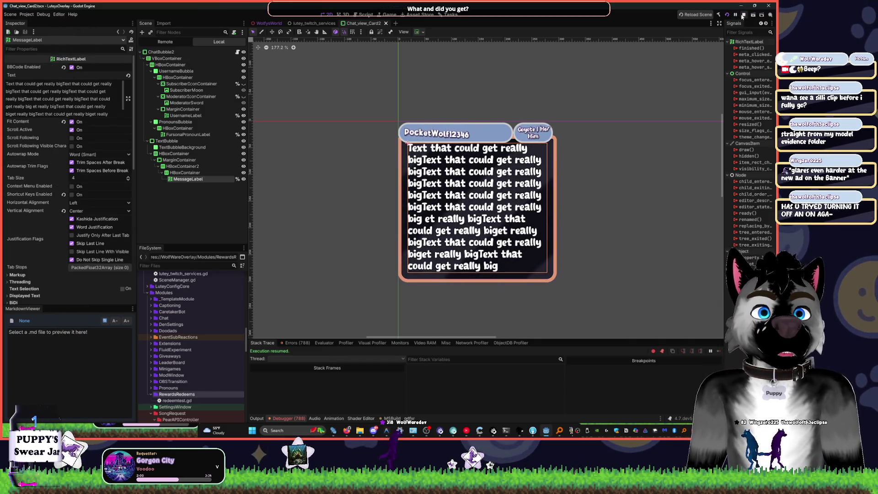
Stop the running project and select the UsernameBubble node
{"action": "left_click", "coordinate": [741, 16]}
{"action": "scroll", "coordinate": [483, 157], "scroll_direction": "up", "scroll_amount": 5}
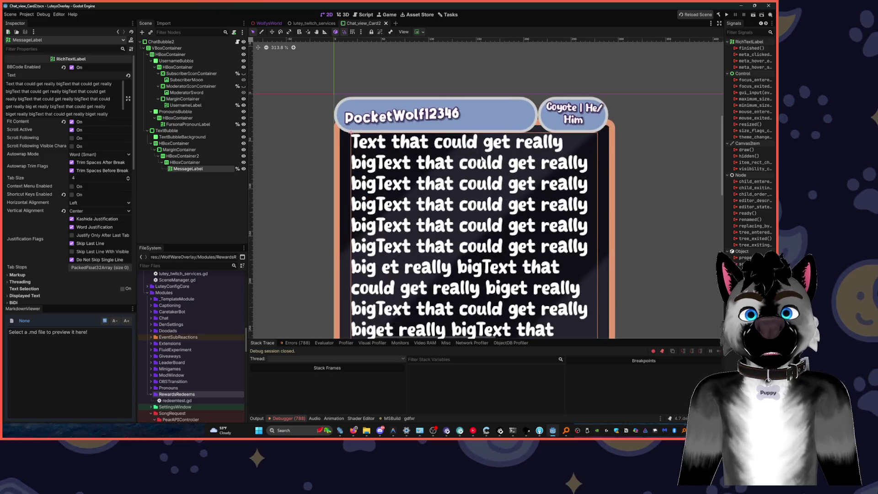
{"action": "left_click", "coordinate": [401, 127]}
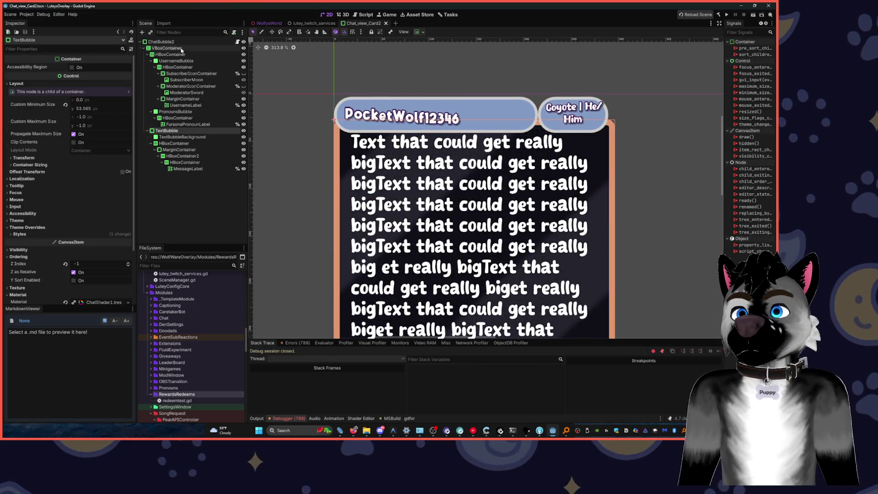
{"action": "left_click", "coordinate": [182, 62]}
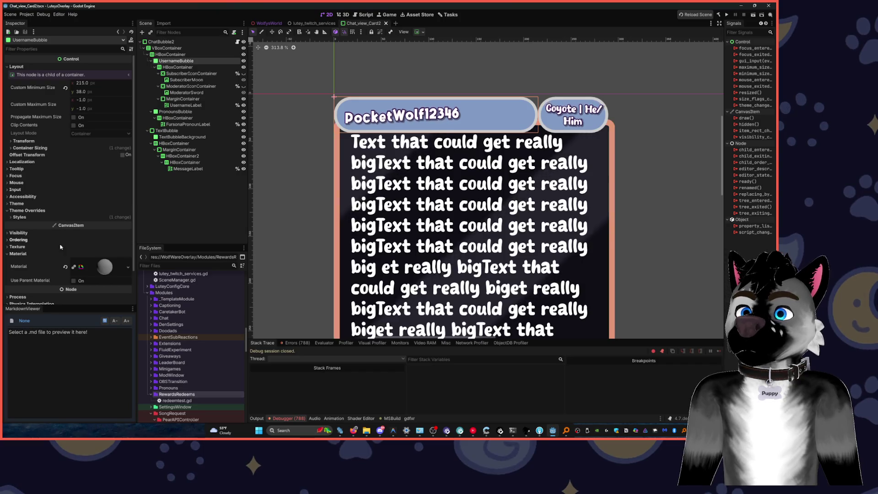
Set UsernameBubble's Panel style background to dark teal 1f444c and save Chat_view_Card2
{"action": "left_click", "coordinate": [44, 212]}
{"action": "left_click", "coordinate": [42, 211]}
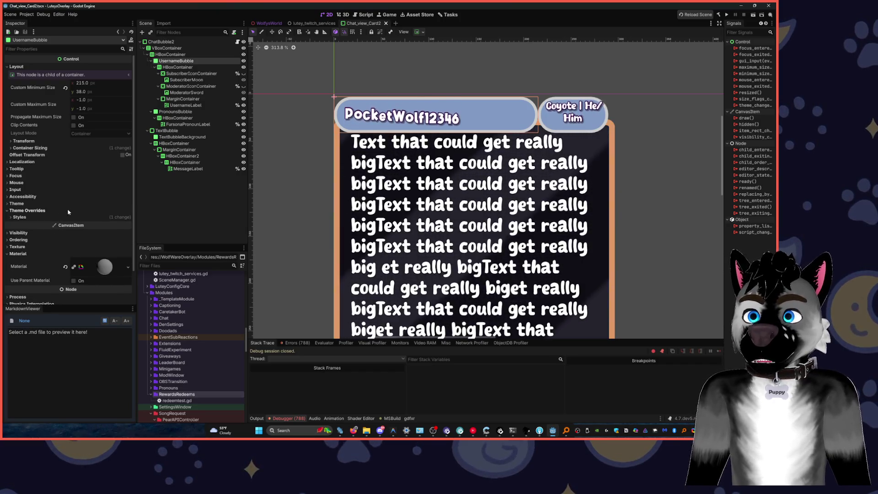
{"action": "left_click", "coordinate": [19, 217]}
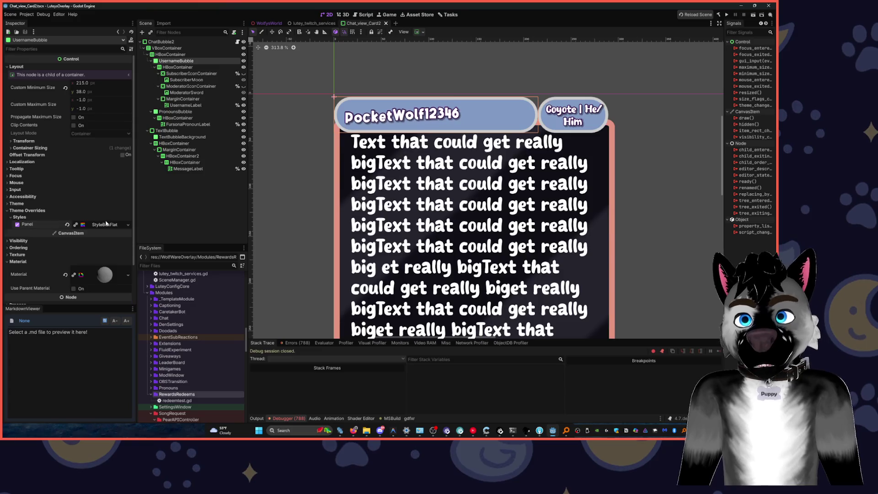
{"action": "left_click", "coordinate": [92, 224]}
{"action": "left_click", "coordinate": [102, 279]}
{"action": "mouse_move", "coordinate": [138, 128]}
{"action": "left_mouse_down"}
{"action": "mouse_move", "coordinate": [139, 167]}
{"action": "mouse_move", "coordinate": [139, 149]}
{"action": "mouse_move", "coordinate": [81, 138]}
{"action": "left_mouse_up"}
{"action": "left_click_drag", "start_coordinate": [139, 142], "coordinate": [136, 168]}
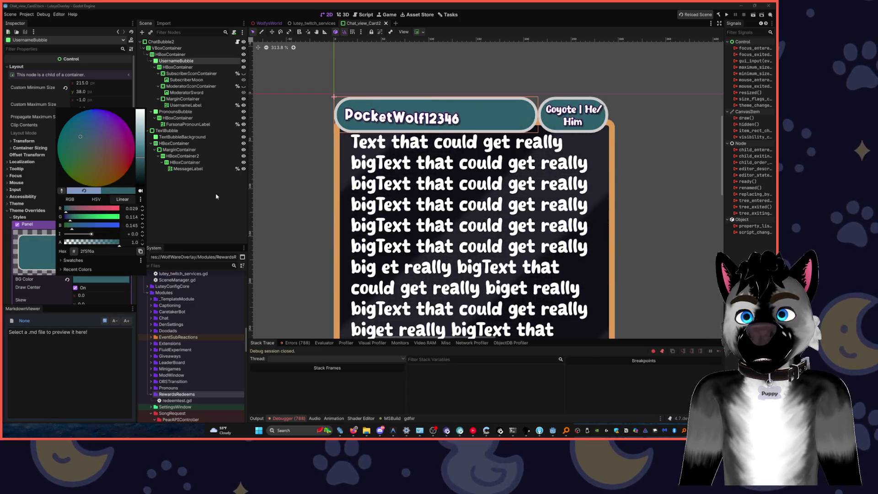
{"action": "left_click", "coordinate": [300, 161]}
{"action": "key", "text": "ctrl+s"}
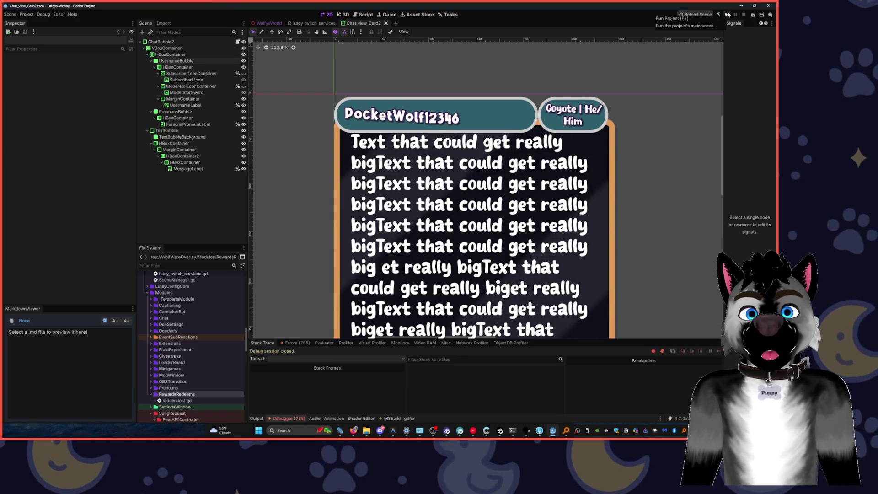
Run the project to test the teal bubble, clear the Output filter, and return to lutey_twitch_services
{"action": "left_click_drag", "start_coordinate": [624, 172], "coordinate": [554, 201]}
{"action": "left_click", "coordinate": [501, 144]}
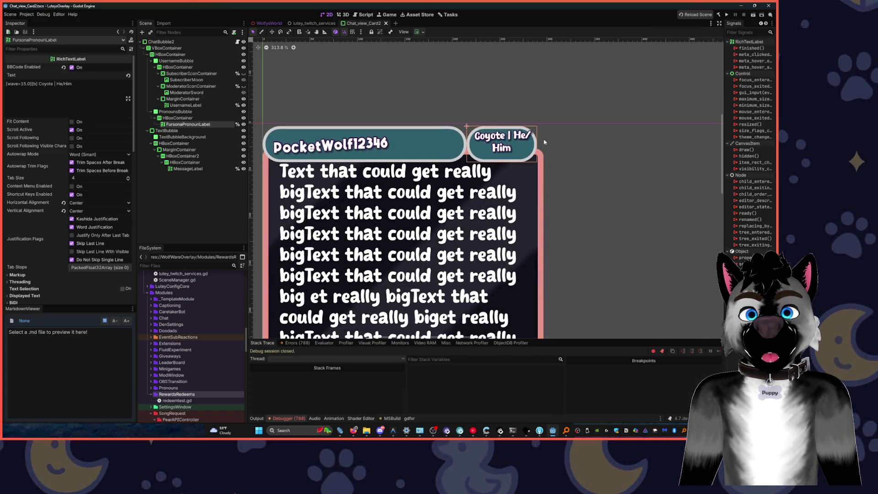
{"action": "left_click", "coordinate": [727, 16]}
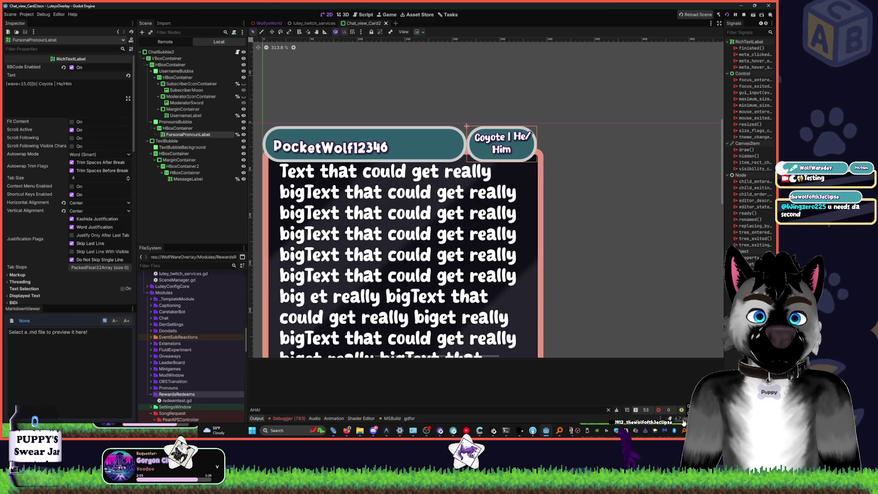
{"action": "left_click", "coordinate": [607, 410]}
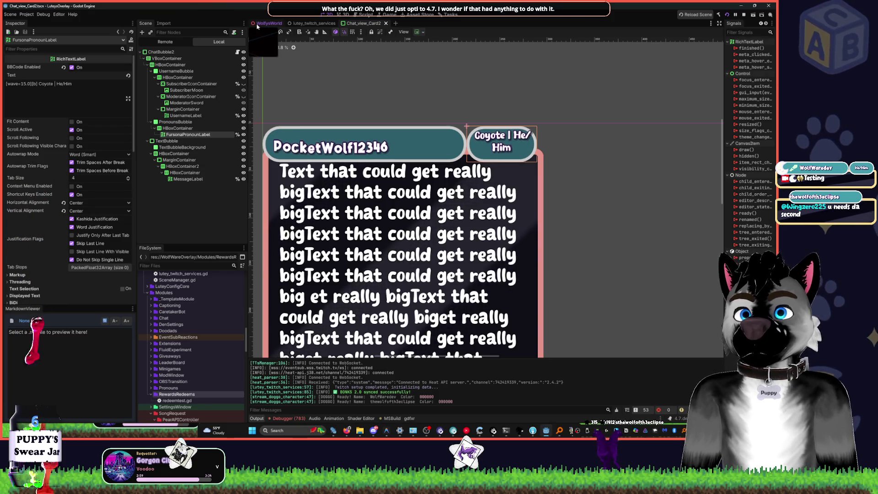
{"action": "left_click", "coordinate": [314, 23]}
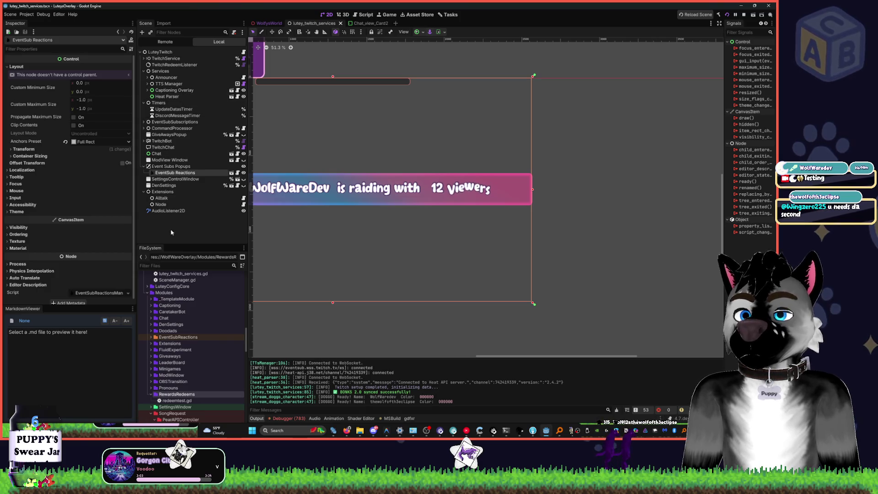
Deselect all nodes and open the Chat node's wolf_eventsub_chat scene in its own tab
{"action": "left_click", "coordinate": [156, 219]}
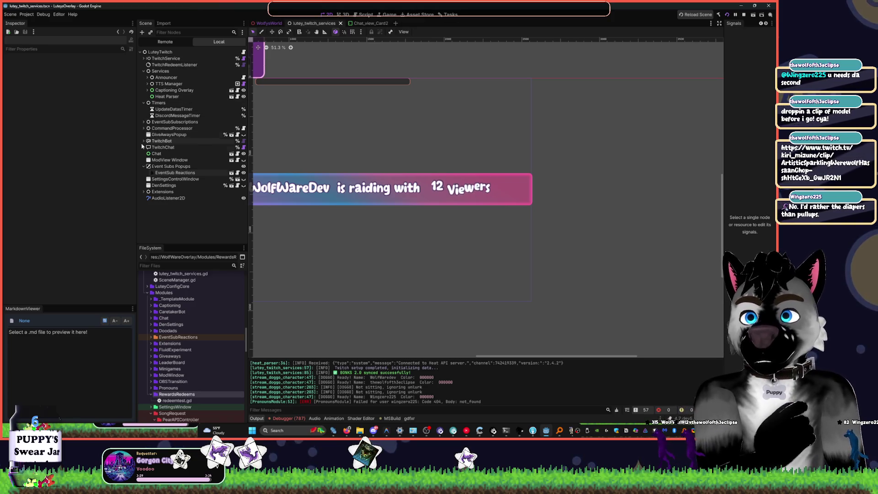
{"action": "left_click", "coordinate": [234, 154]}
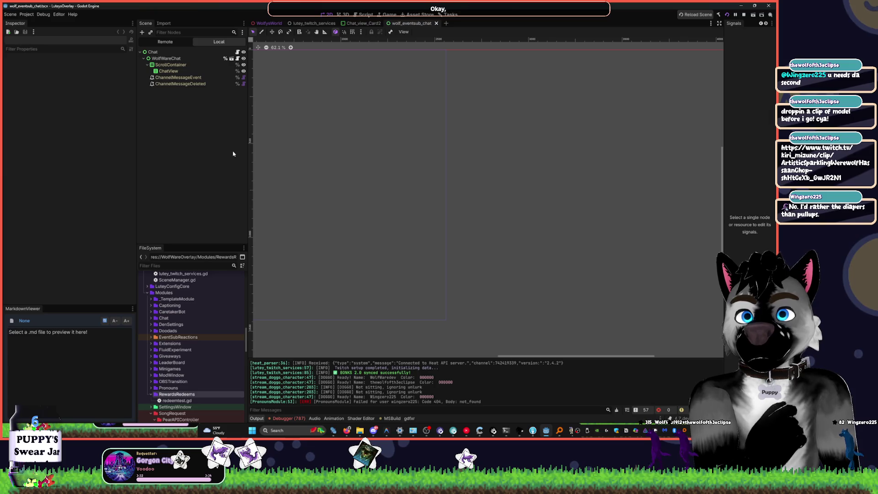
{"action": "left_click", "coordinate": [212, 60]}
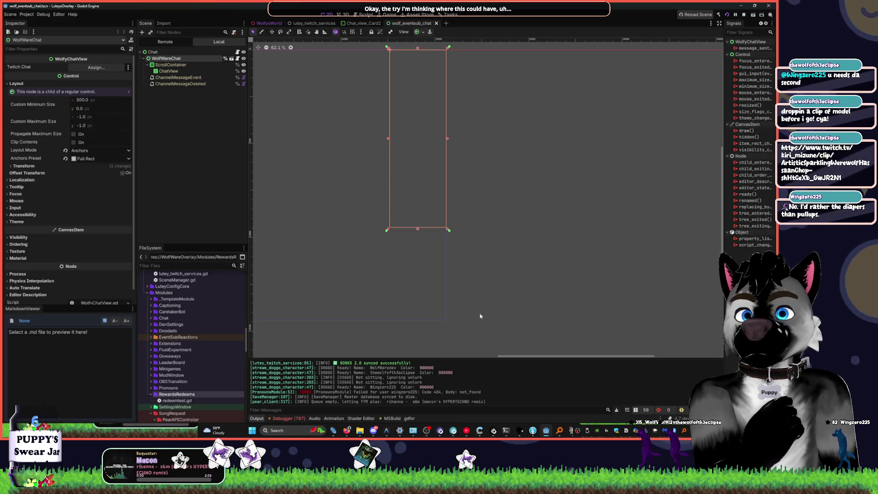
{"action": "left_click", "coordinate": [465, 430]}
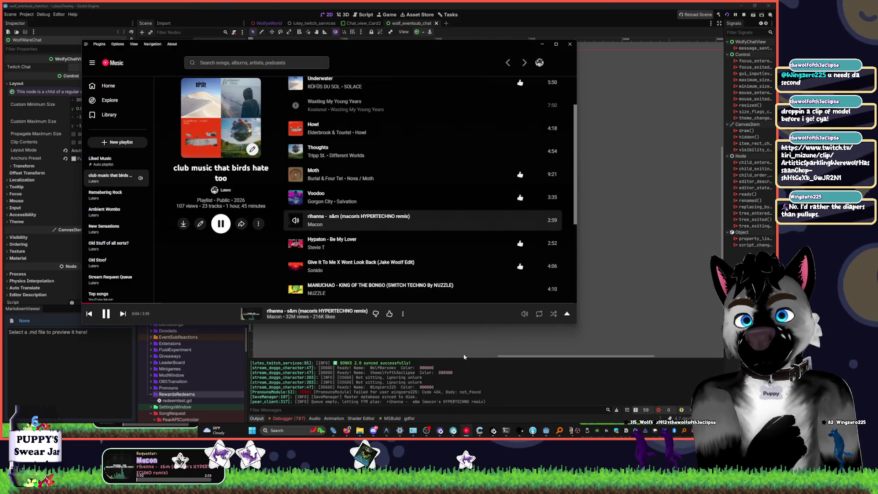
{"action": "left_click", "coordinate": [606, 295]}
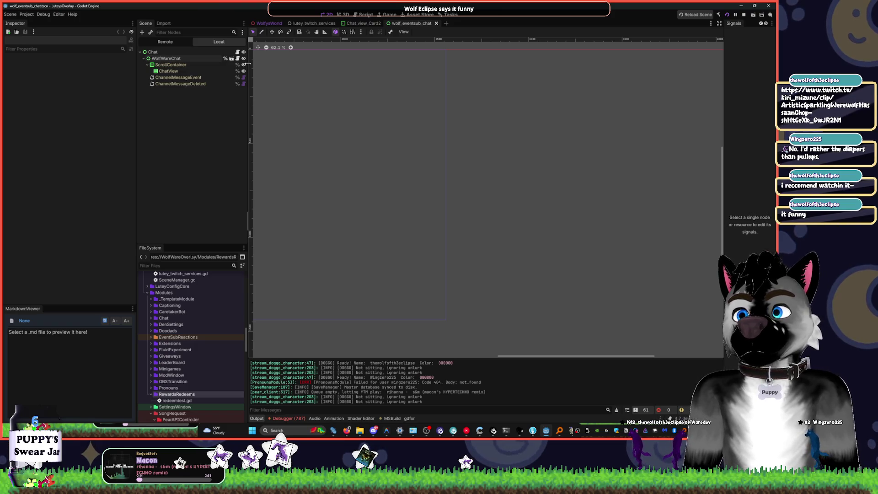
Quick-open panel_chat_view.tscn via a 'chat' search and open it despite missing dependencies
{"action": "key", "text": "ctrl+shift+Tab"}
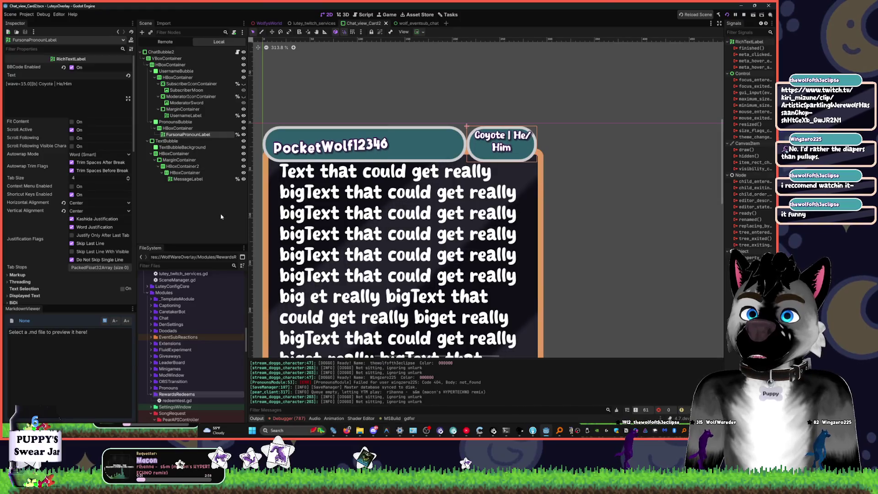
{"action": "key", "text": "ctrl+shift+o"}
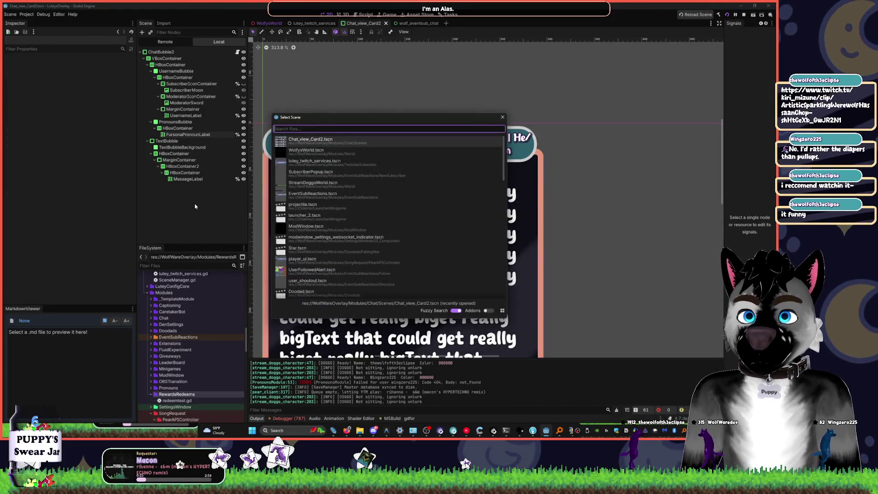
{"action": "type", "text": "chat"}
{"action": "key", "text": "Down"}
{"action": "key", "text": "Return"}
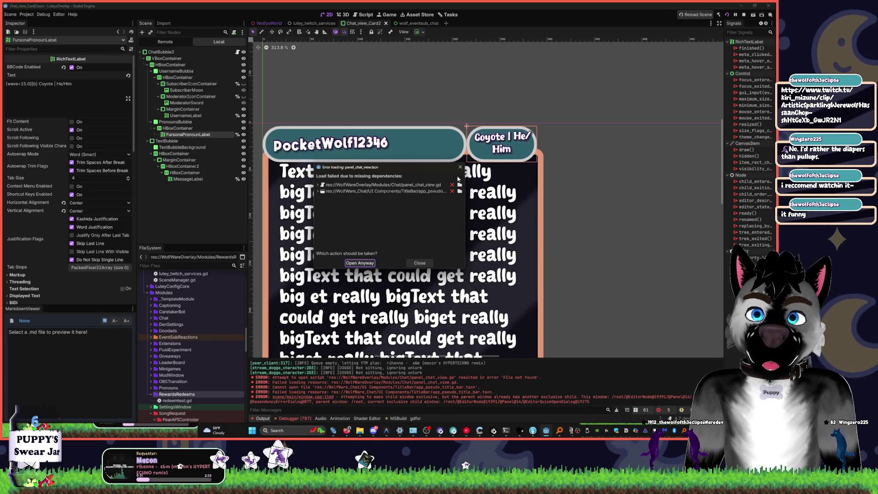
{"action": "left_click", "coordinate": [360, 263]}
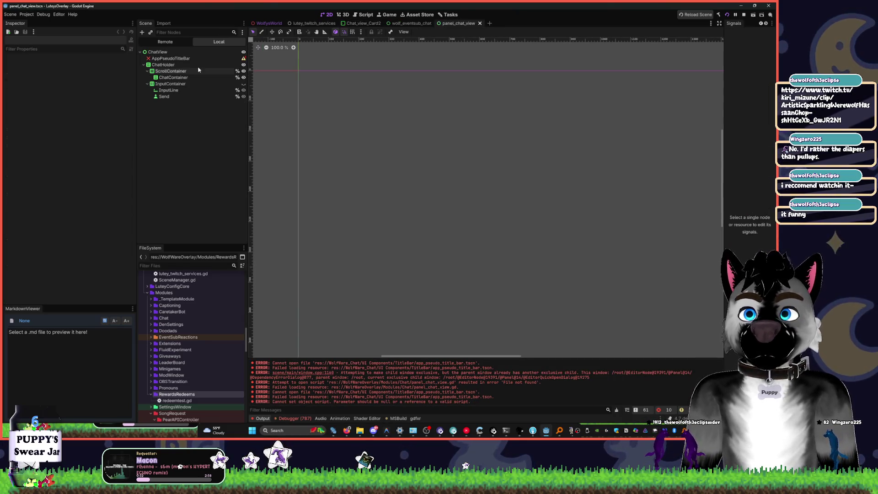
Inspect the broken ChatView nodes, then confirm panel_chat_view.tscn has no owners in the FileSystem
{"action": "left_click", "coordinate": [213, 52]}
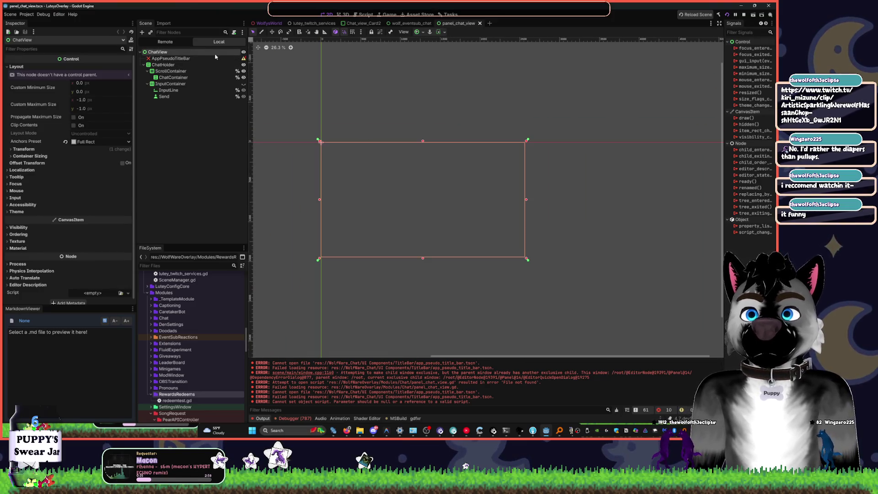
{"action": "left_click", "coordinate": [192, 60]}
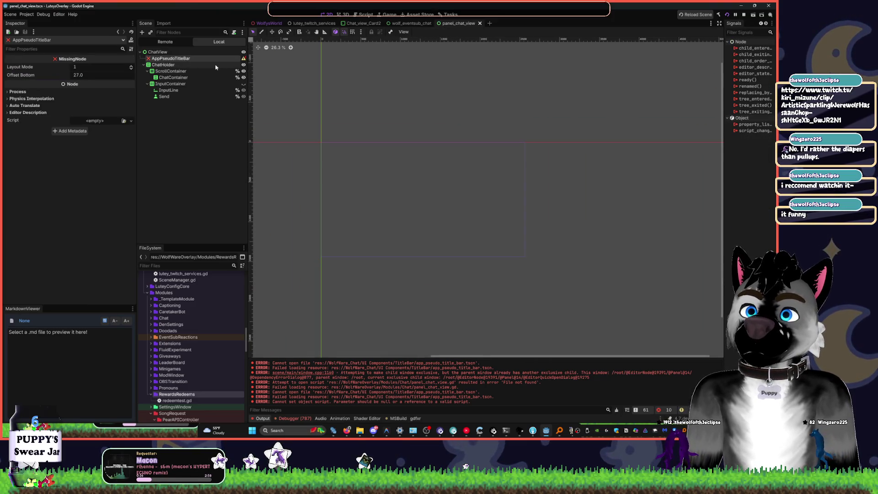
{"action": "left_click", "coordinate": [199, 53]}
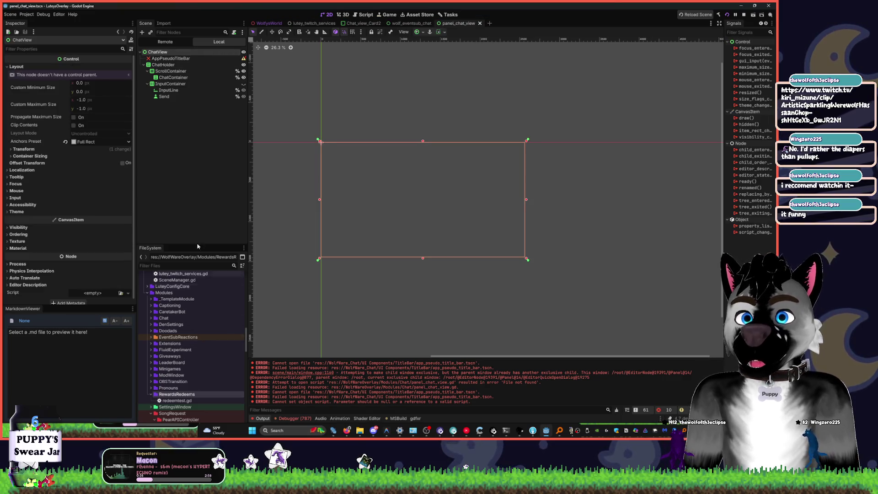
{"action": "right_click", "coordinate": [450, 24]}
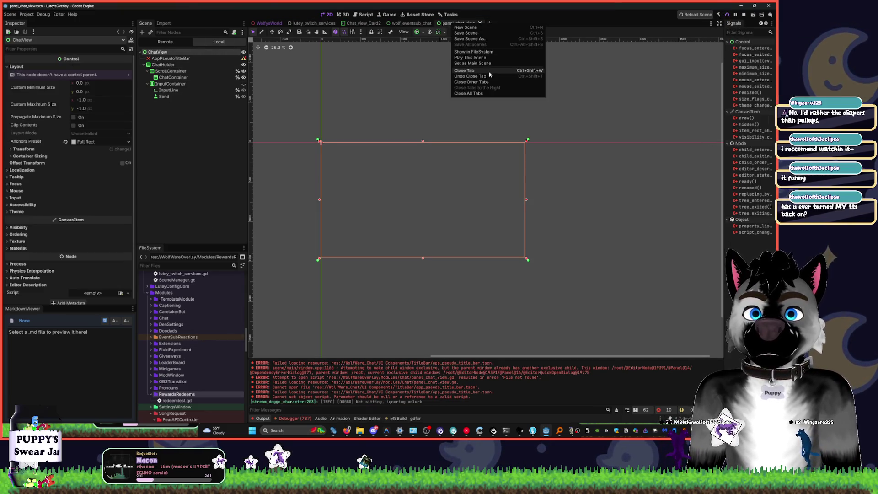
{"action": "left_click", "coordinate": [491, 52]}
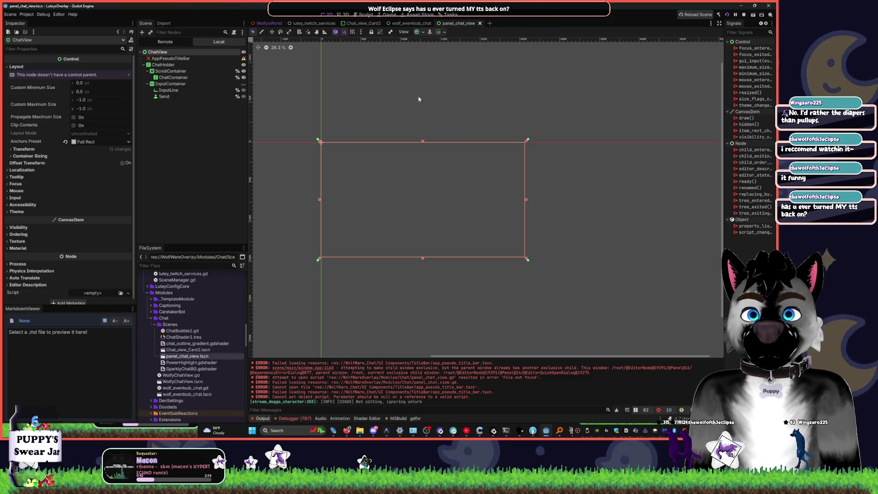
{"action": "right_click", "coordinate": [182, 361]}
{"action": "left_click", "coordinate": [204, 344]}
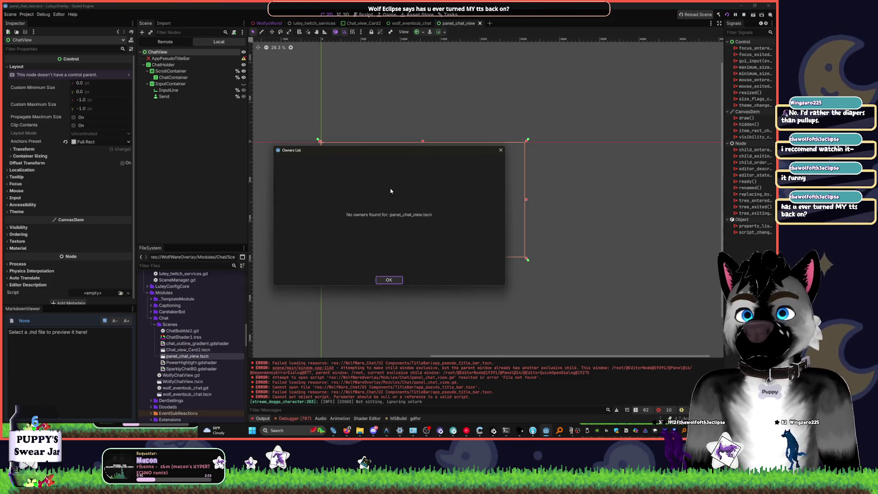
{"action": "left_click", "coordinate": [396, 280]}
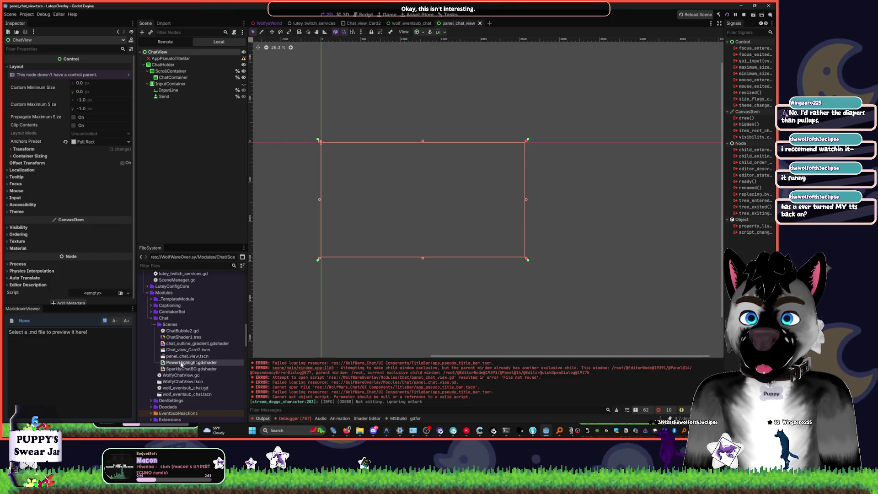
Delete panel_chat_view.tscn from the project
{"action": "key", "text": "Delete"}
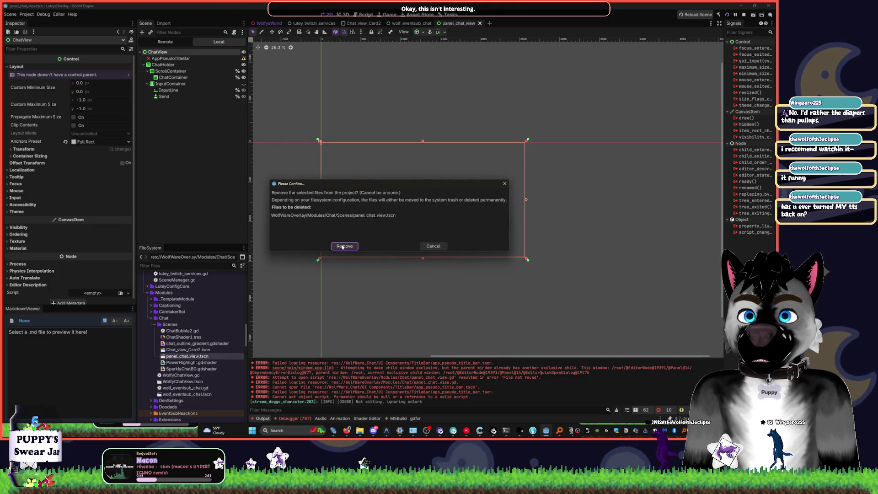
{"action": "left_click", "coordinate": [344, 246]}
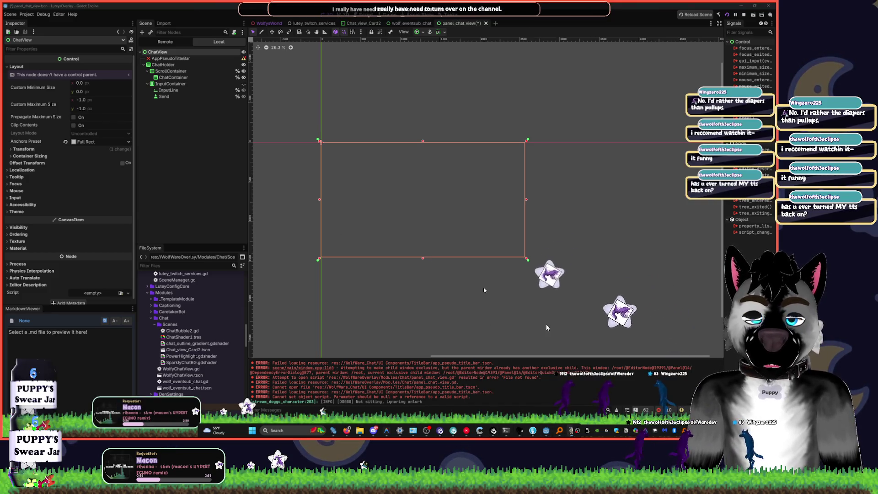
{"action": "key", "text": "alt+Tab"}
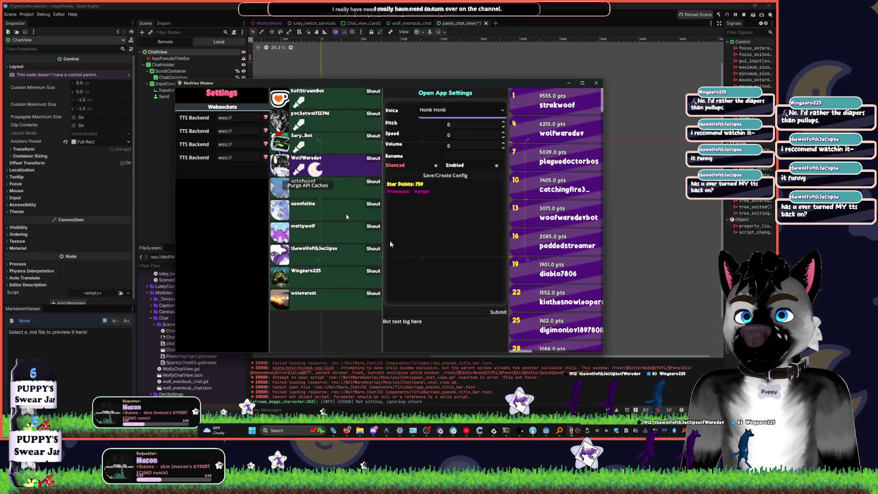
Browse several chatters' saved TTS voices, including Smooth Alex and Professor [Male] at volume 80
{"action": "left_click", "coordinate": [466, 432]}
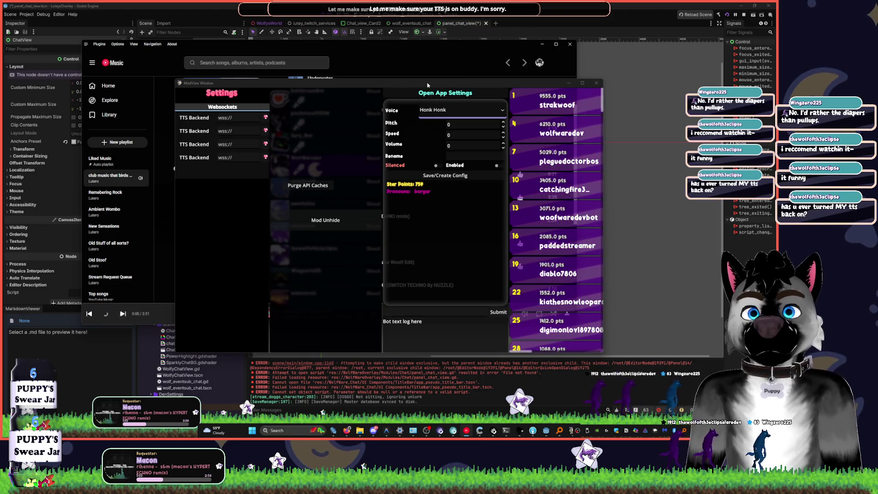
{"action": "left_click", "coordinate": [326, 222]}
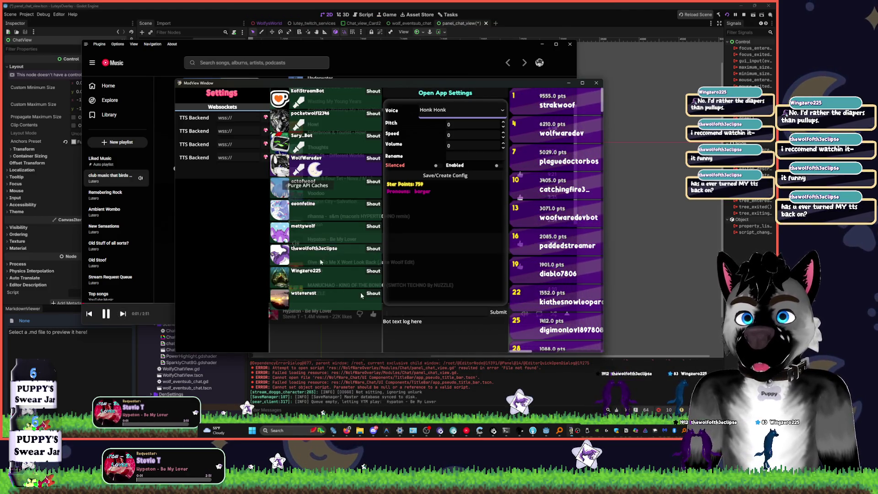
{"action": "left_click", "coordinate": [315, 254]}
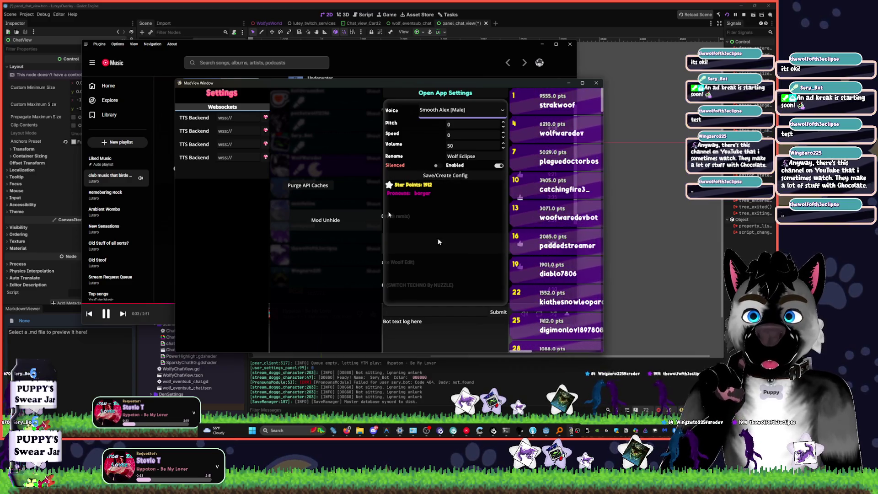
{"action": "left_click", "coordinate": [360, 236]}
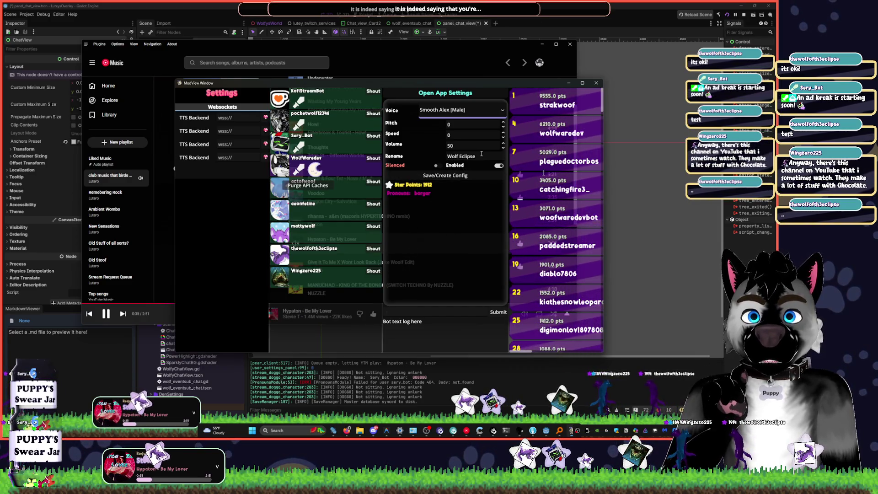
{"action": "left_click", "coordinate": [356, 170]}
{"action": "left_click", "coordinate": [360, 250]}
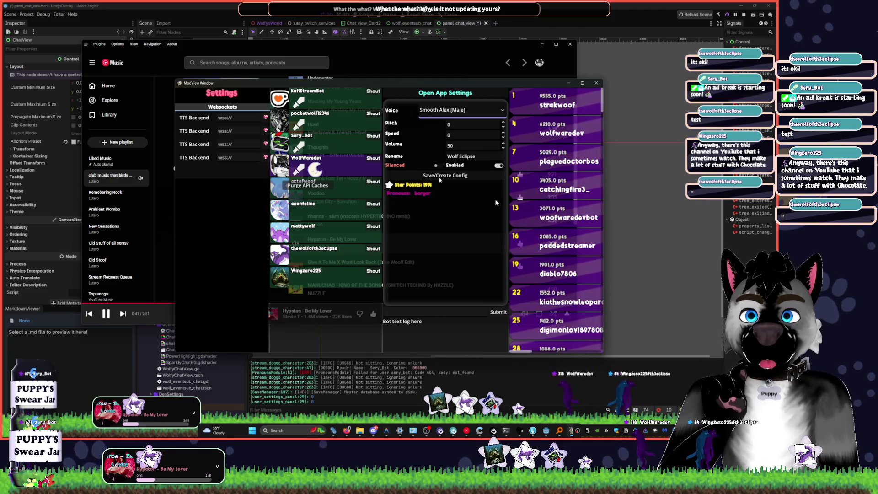
{"action": "left_click", "coordinate": [339, 258]}
{"action": "left_click", "coordinate": [343, 165]}
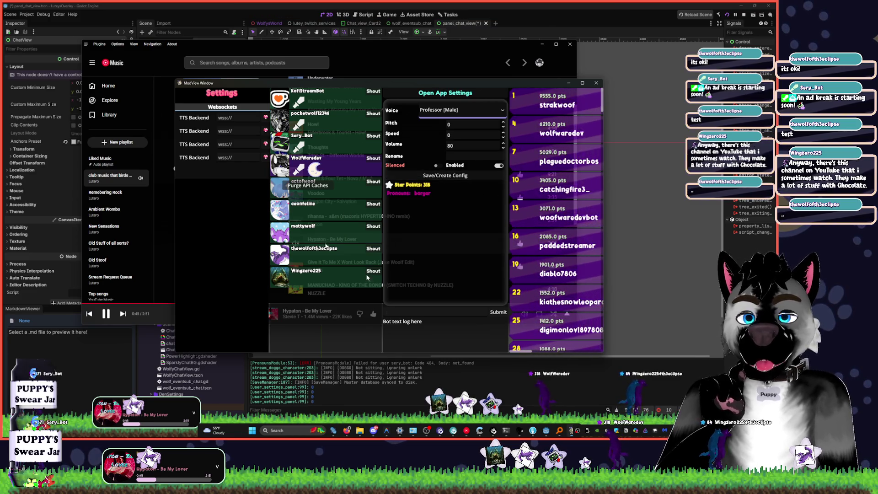
{"action": "left_click", "coordinate": [375, 287]}
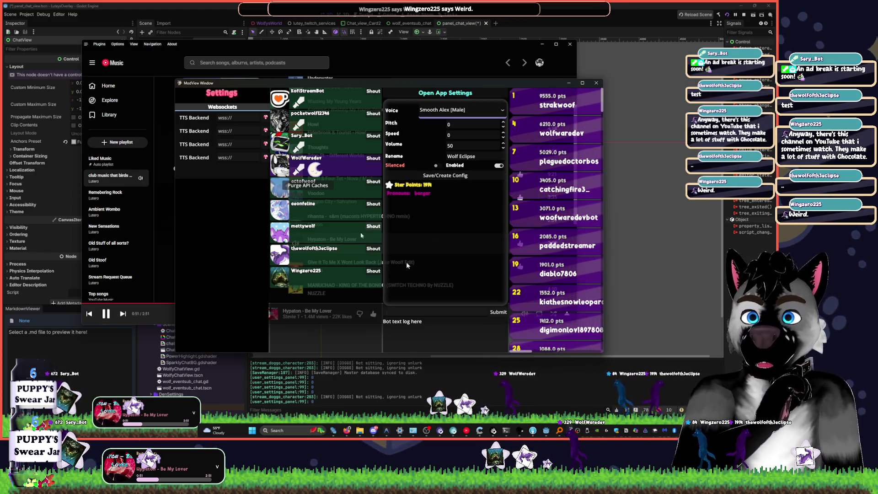
{"action": "left_click", "coordinate": [331, 277]}
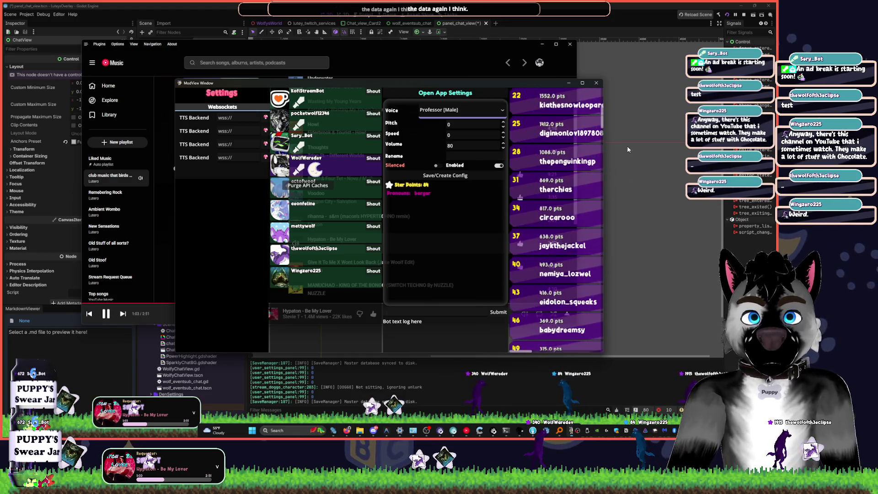
{"action": "left_click_drag", "start_coordinate": [604, 106], "coordinate": [699, 189]}
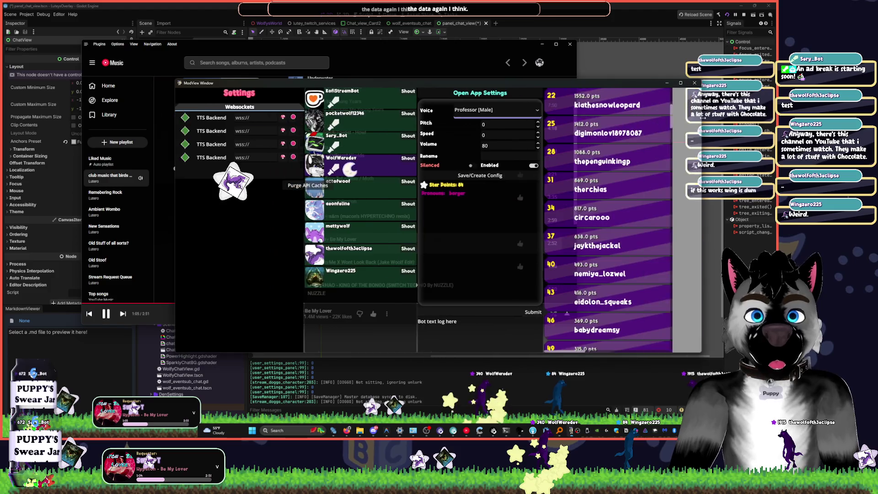
Reposition, maximize and restore the ModView window, then show the Smooth Alex chatter's settings
{"action": "left_click_drag", "start_coordinate": [666, 83], "coordinate": [492, 98]}
{"action": "double_click", "coordinate": [493, 98]}
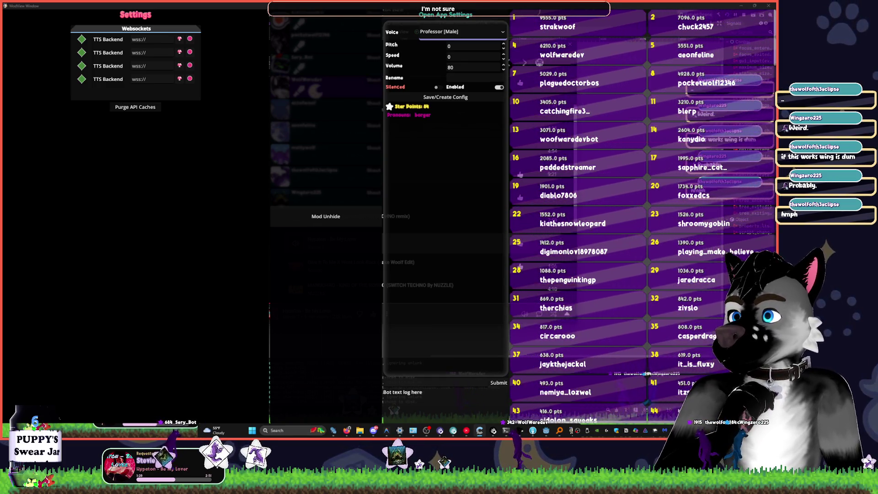
{"action": "left_click", "coordinate": [754, 6]}
{"action": "left_click", "coordinate": [221, 278]}
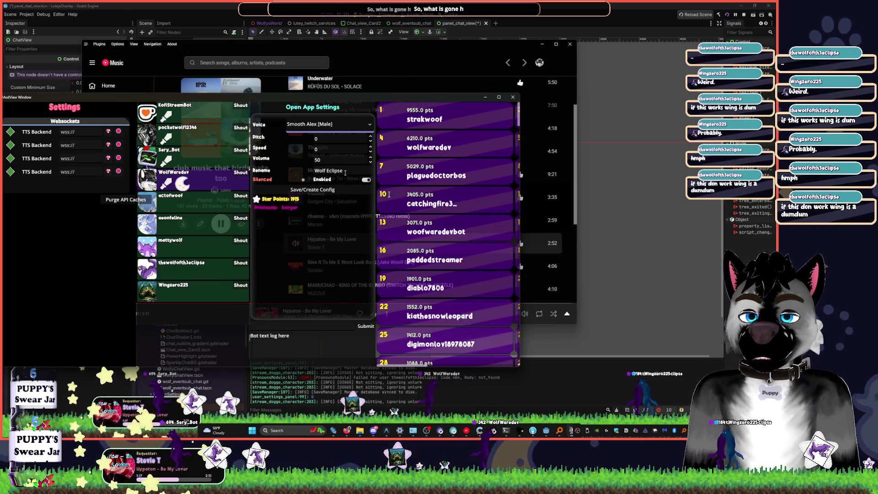
Switch the chatter's voice to French Male 1 and give them a new display name
{"action": "left_click", "coordinate": [370, 170]}
{"action": "left_click", "coordinate": [361, 123]}
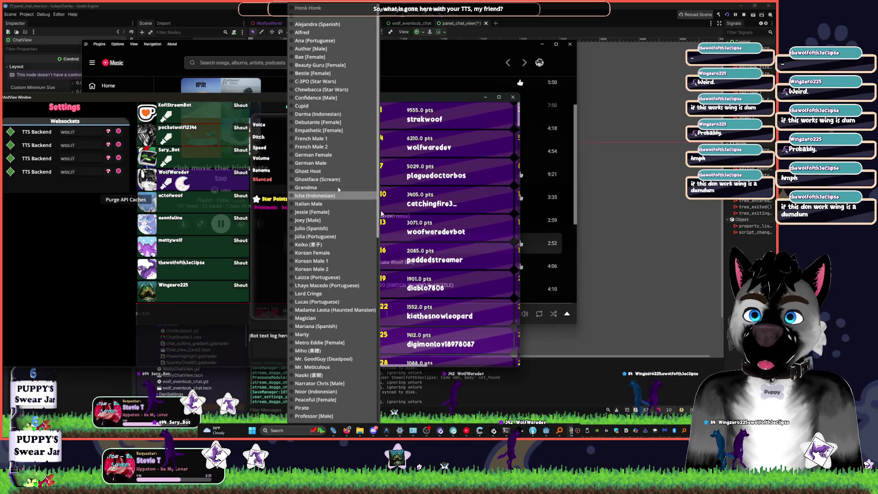
{"action": "left_click", "coordinate": [361, 139]}
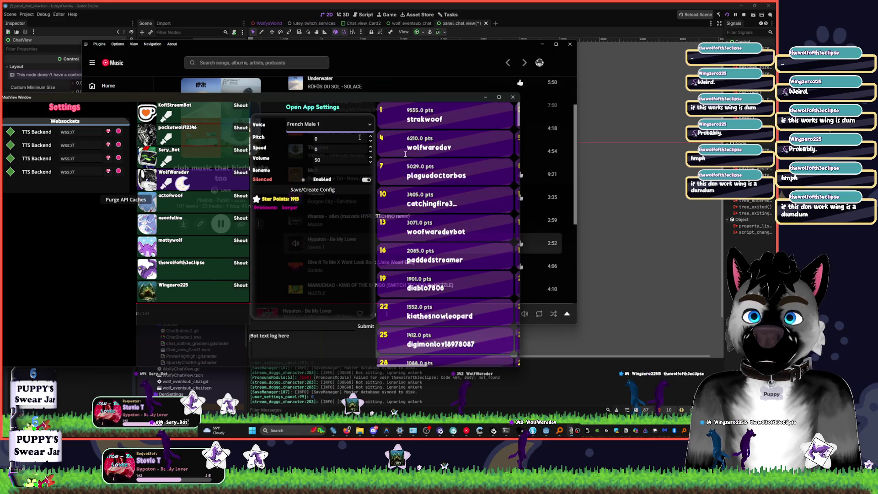
{"action": "left_click", "coordinate": [332, 169]}
{"action": "type", "text": "Wolf Ec"}
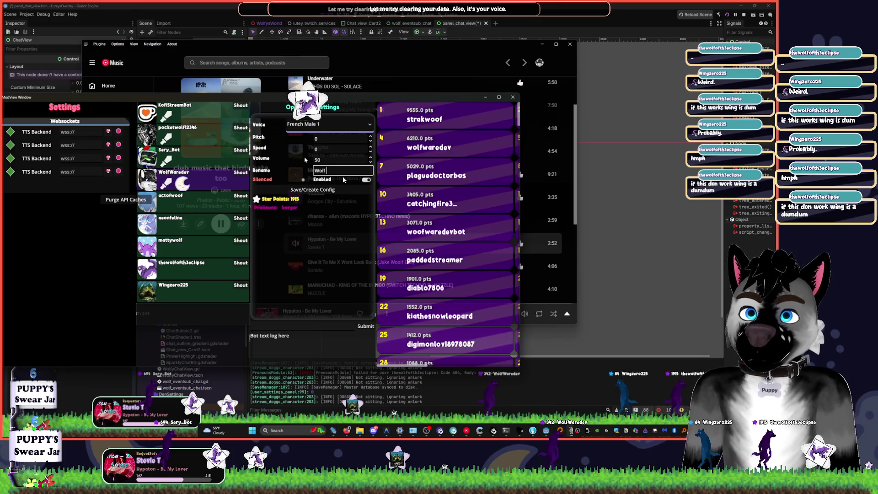
{"action": "type", "text": "lips"}
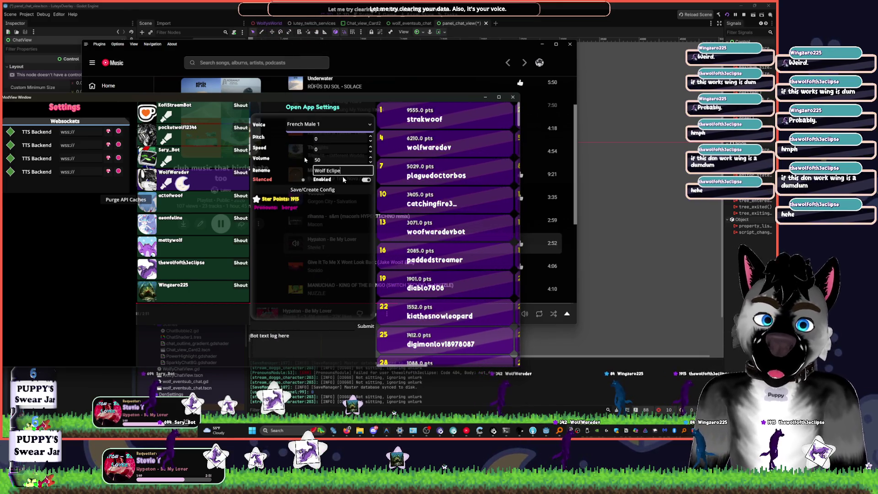
{"action": "type", "text": "e"}
{"action": "key", "text": "Return"}
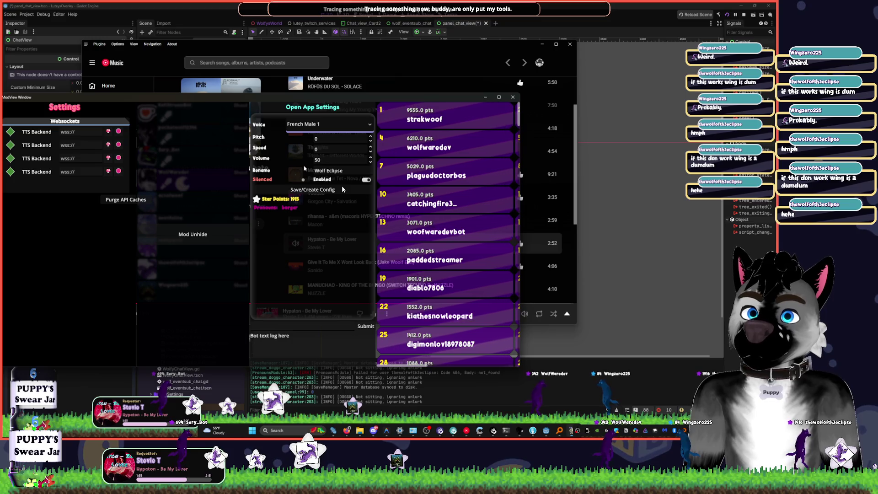
Change the chatter's TTS voice to Joey [Male]
{"action": "left_click", "coordinate": [347, 124]}
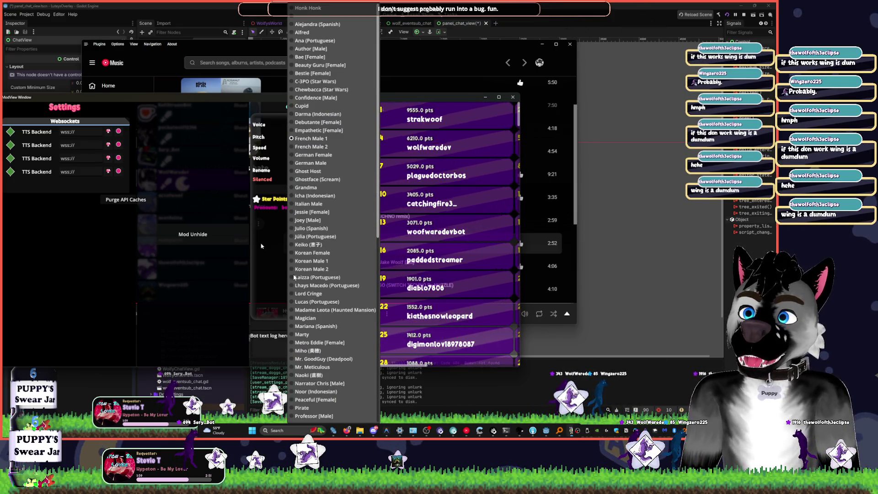
{"action": "key", "text": "Escape"}
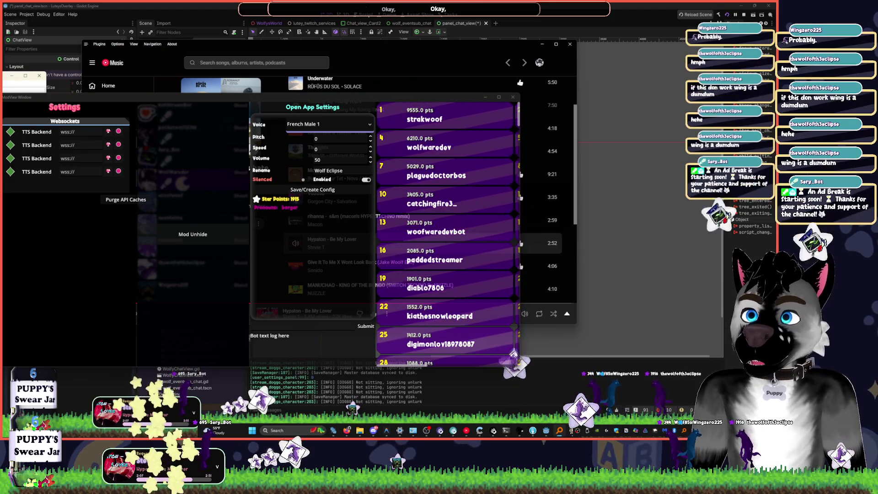
{"action": "left_click", "coordinate": [336, 126]}
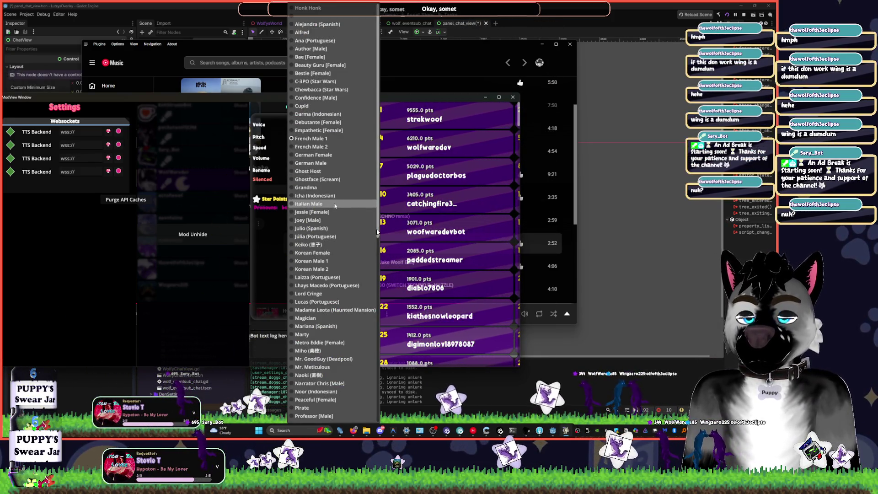
{"action": "left_click", "coordinate": [359, 220]}
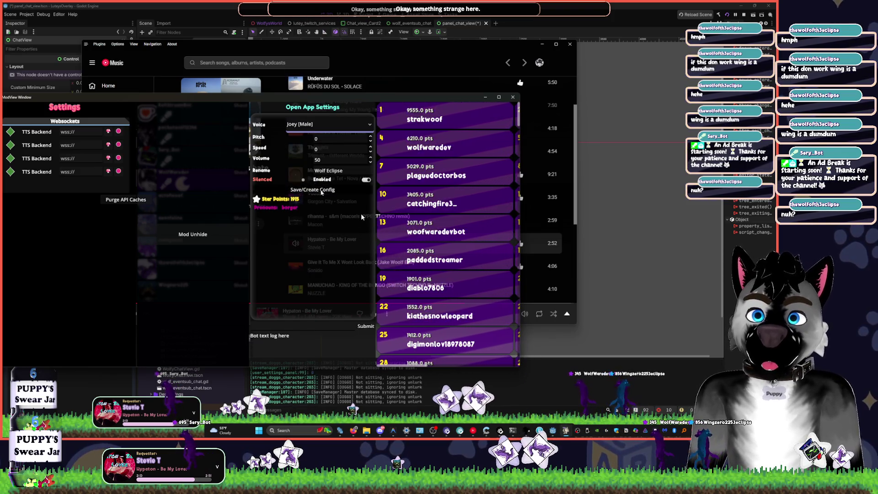
{"action": "left_click", "coordinate": [228, 241]}
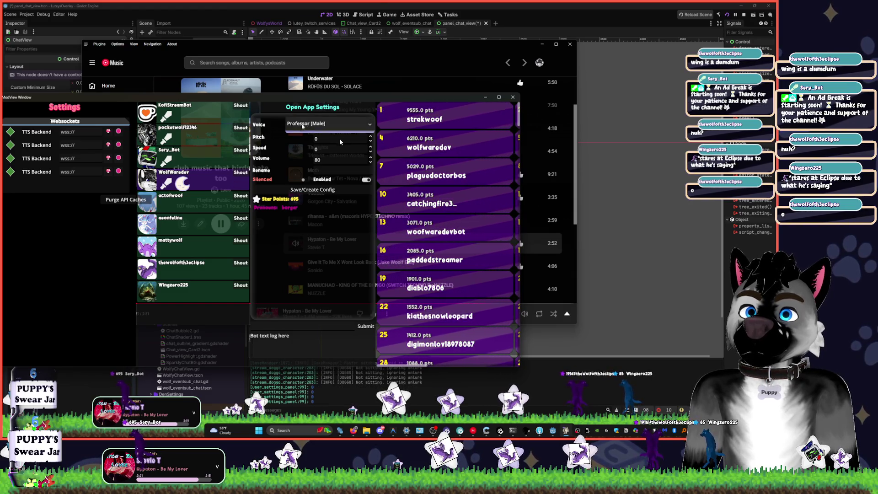
Change the chatter's voice to Empathetic [Female] and leave the rename field
{"action": "left_click", "coordinate": [301, 126]}
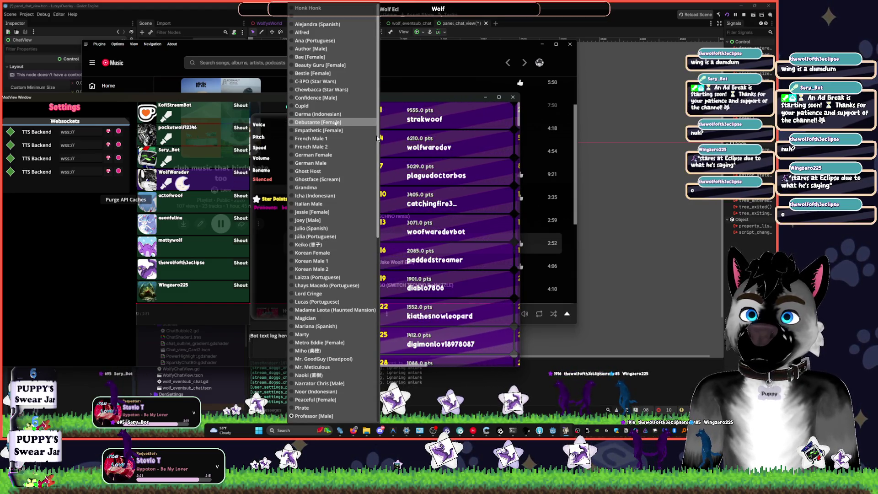
{"action": "left_click", "coordinate": [341, 131]}
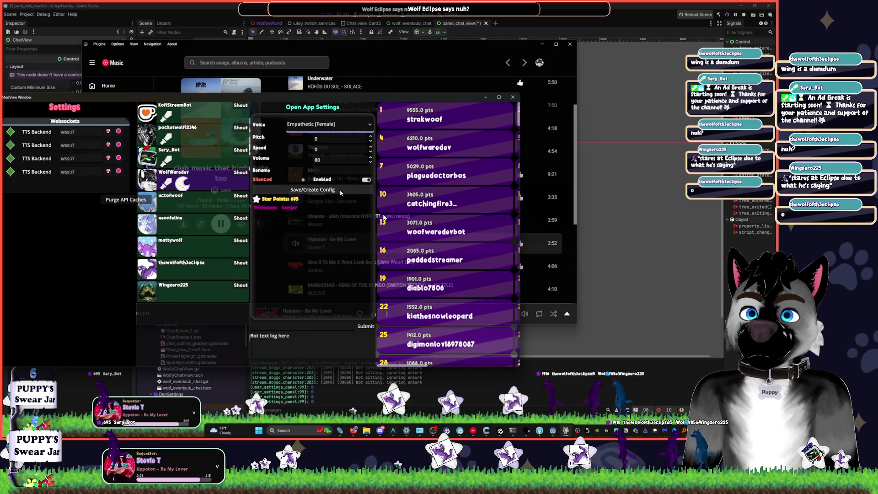
{"action": "left_click", "coordinate": [347, 170]}
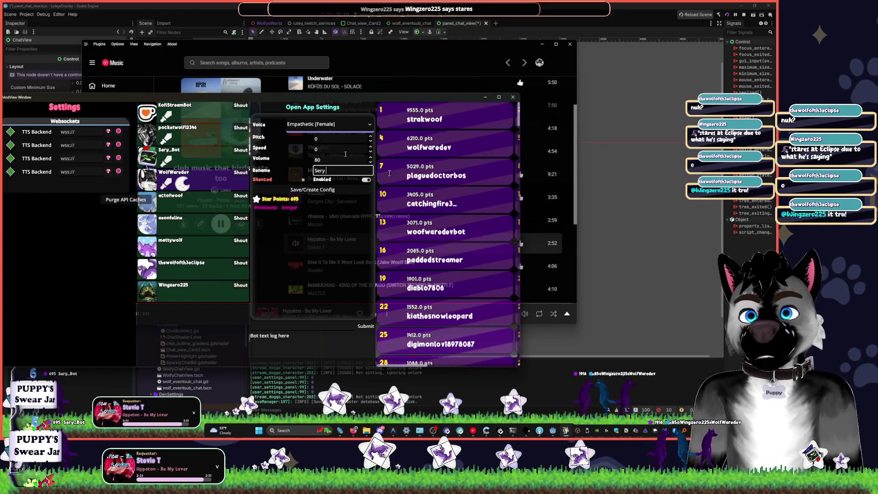
{"action": "left_click", "coordinate": [237, 237]}
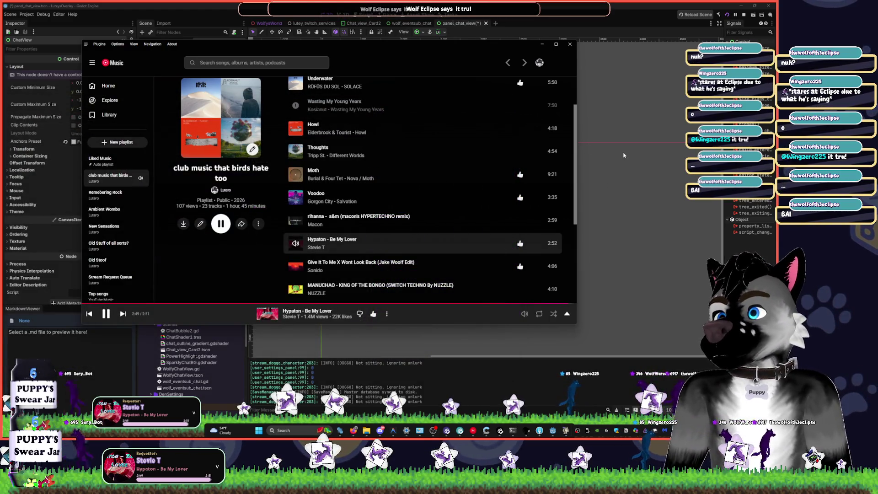
Switch to Godot, bring YouTube Music back, and minimize the music player
{"action": "left_click", "coordinate": [614, 118]}
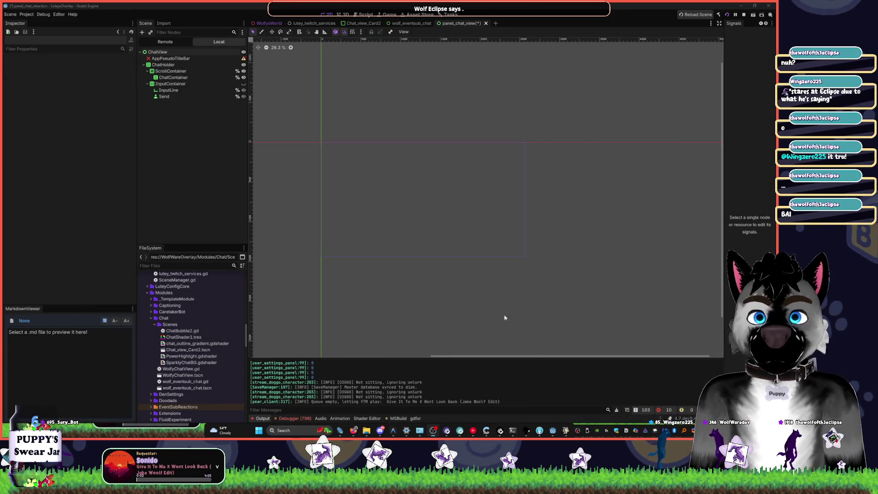
{"action": "key", "text": "alt+Tab"}
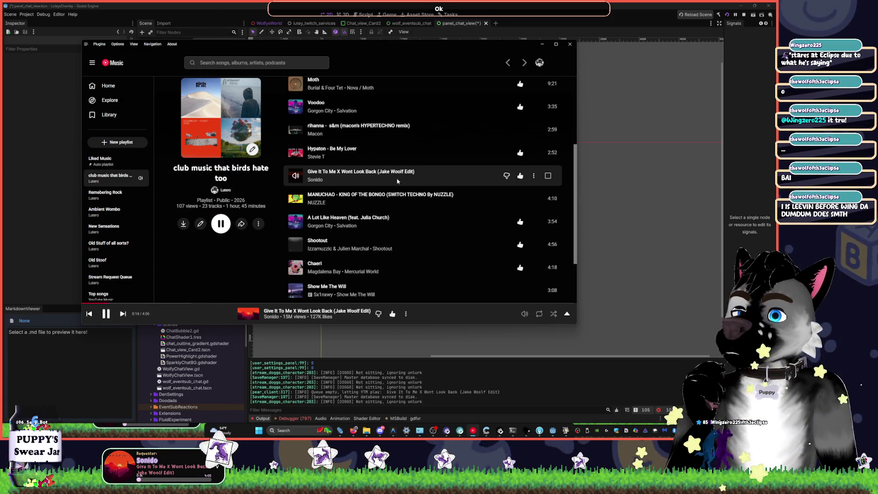
{"action": "left_click", "coordinate": [542, 43]}
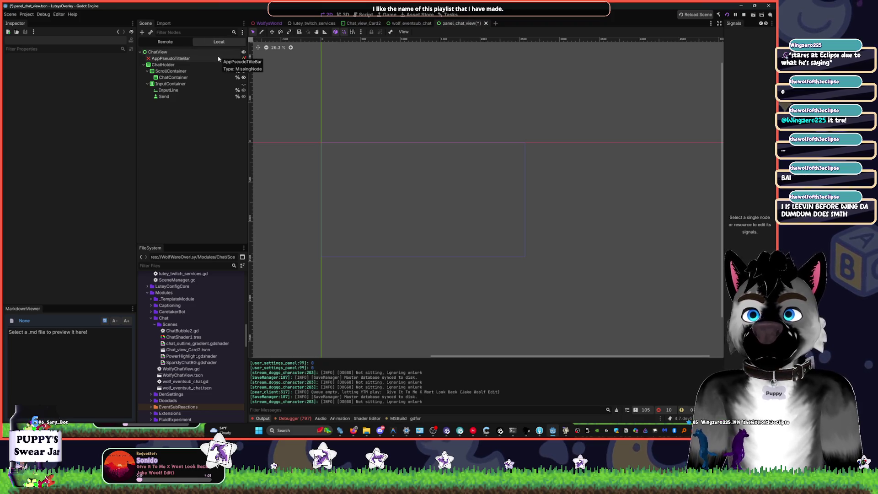
Close panel_chat_view with Don't Save, select wolf_eventsub_chat.tscn, and dismiss Quick Open Scene
{"action": "middle_click", "coordinate": [465, 25]}
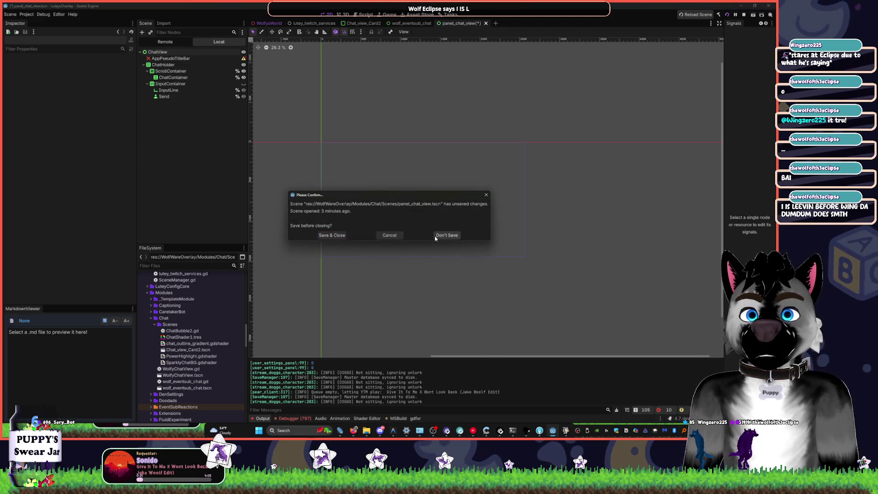
{"action": "left_click", "coordinate": [435, 235]}
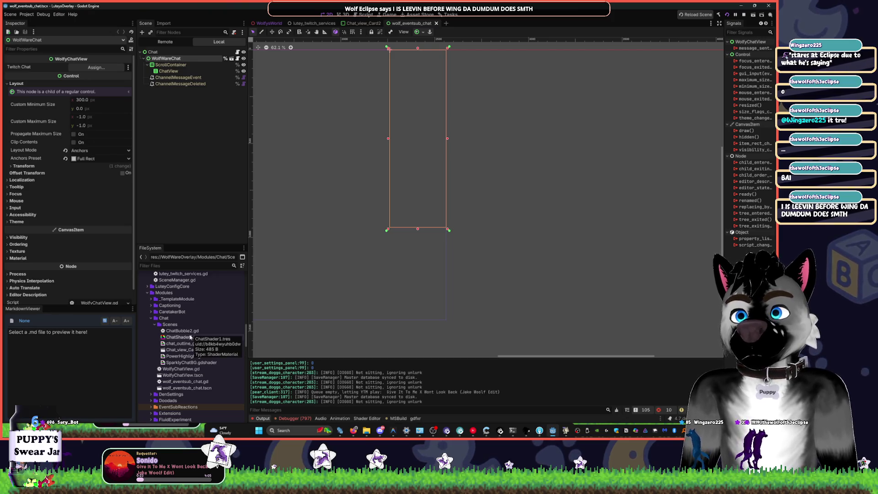
{"action": "left_click", "coordinate": [192, 389]}
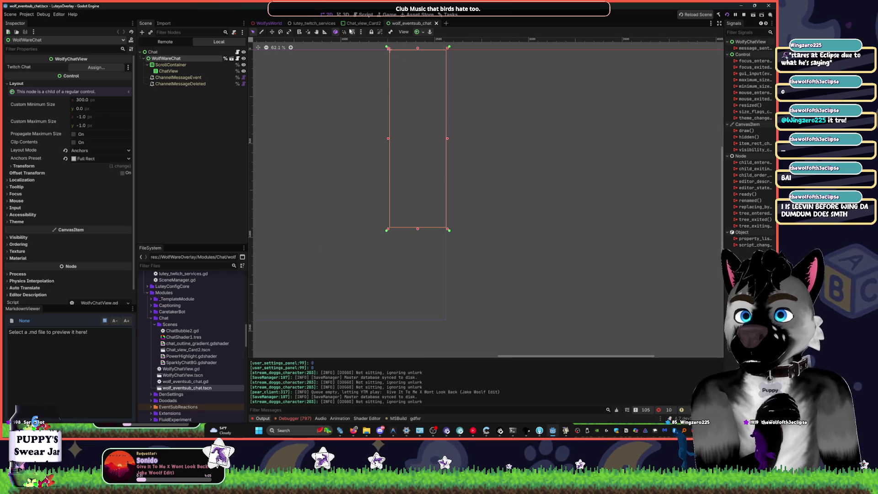
{"action": "left_click", "coordinate": [186, 157]}
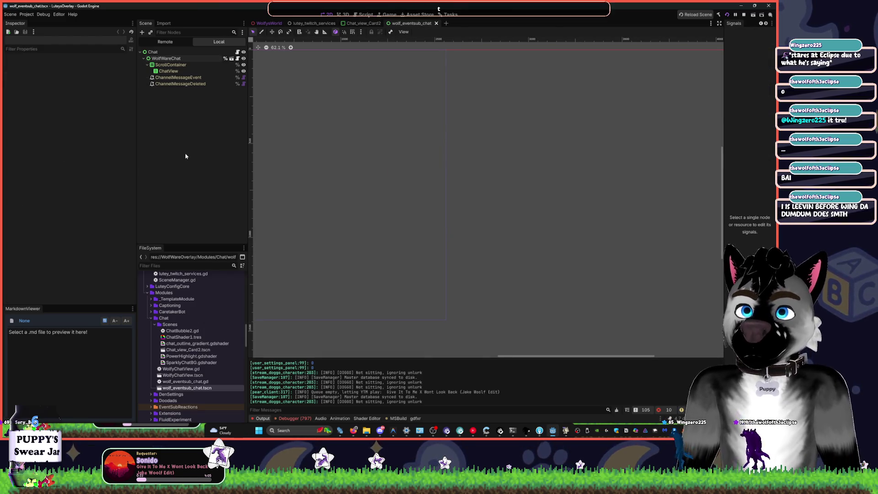
{"action": "key", "text": "ctrl+shift+o"}
{"action": "key", "text": "Escape"}
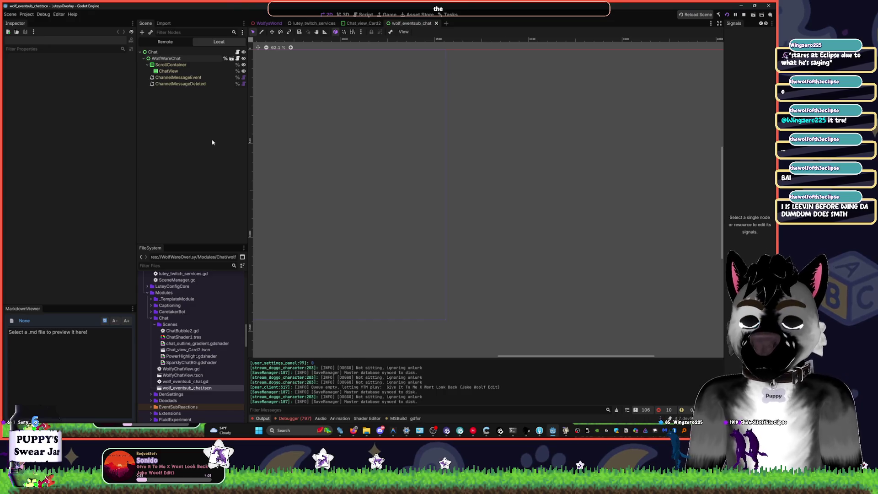
Filter the FileSystem dock to show only .tscn files
{"action": "left_click", "coordinate": [181, 266]}
{"action": "type", "text": ".tscn"}
{"action": "scroll", "coordinate": [187, 298], "scroll_direction": "down", "scroll_amount": 4}
{"action": "scroll", "coordinate": [191, 303], "scroll_direction": "up", "scroll_amount": 5}
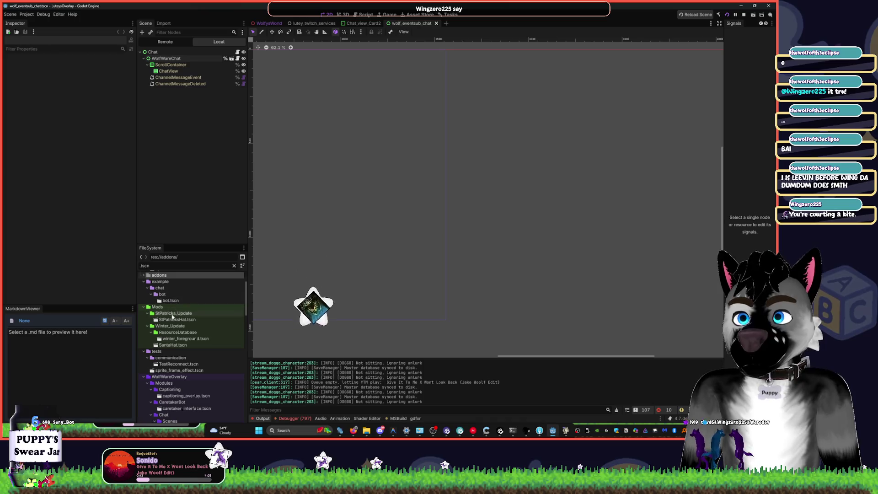
Scroll to the top and collapse the LauncherMinigame folder to reveal spout test.tscn
{"action": "left_click", "coordinate": [157, 307]}
{"action": "scroll", "coordinate": [164, 289], "scroll_direction": "up", "scroll_amount": 1}
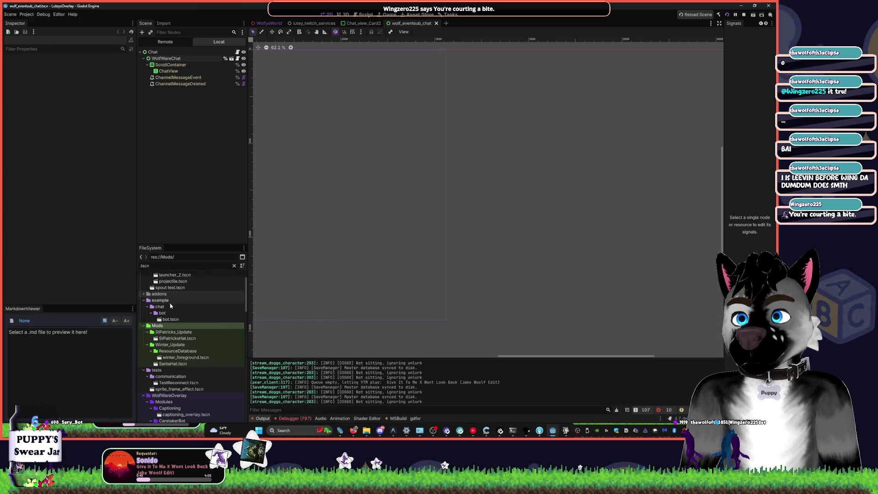
{"action": "scroll", "coordinate": [160, 320], "scroll_direction": "up", "scroll_amount": 4}
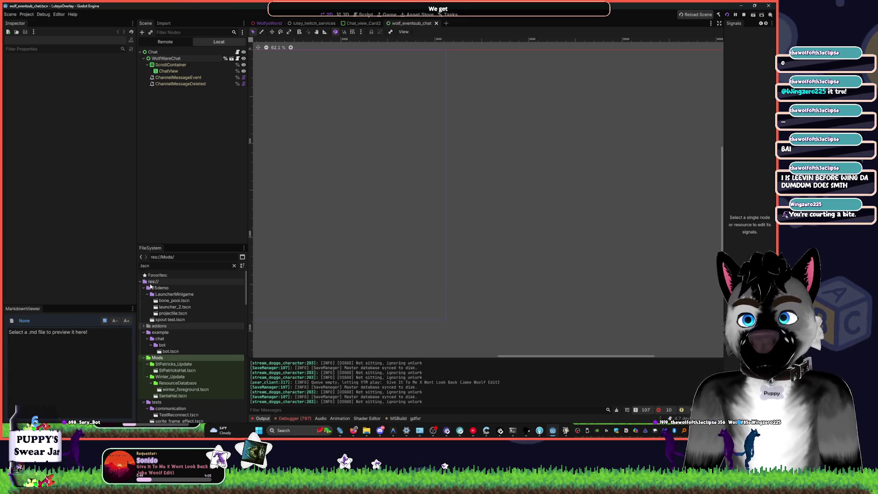
{"action": "left_click", "coordinate": [150, 295]}
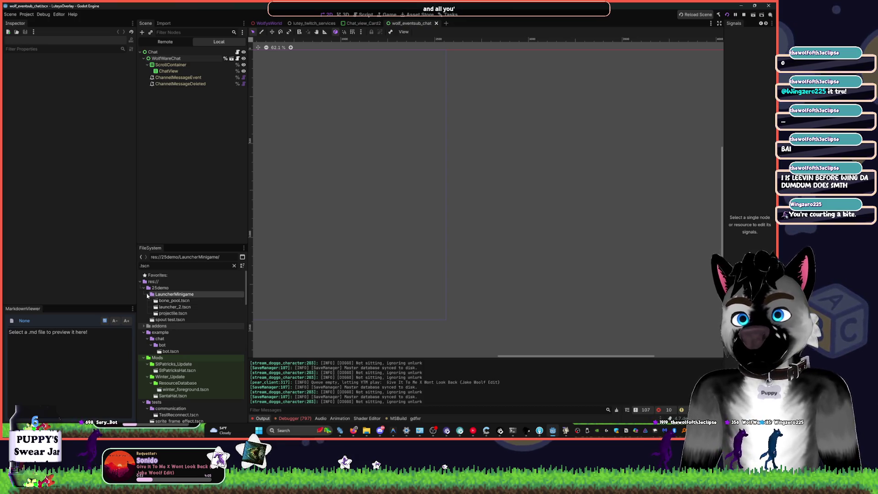
{"action": "left_click", "coordinate": [147, 295]}
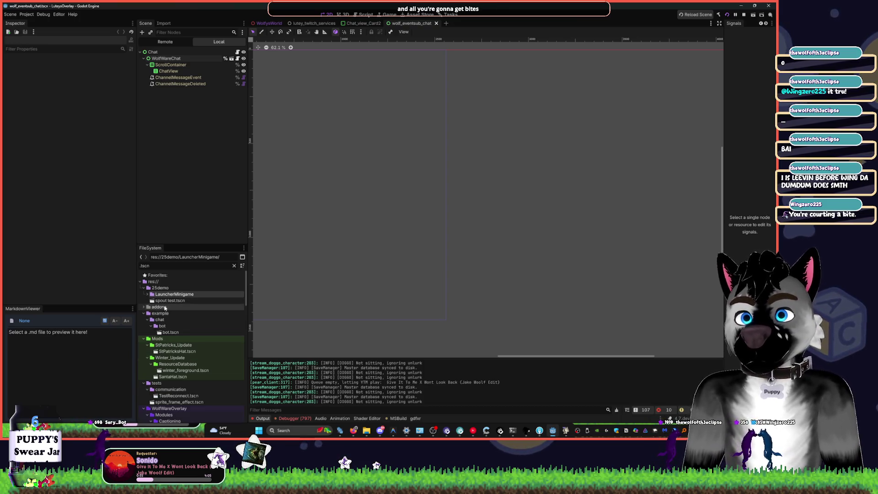
Delete spout test.tscn from the 25demo folder and confirm its removal
{"action": "left_click", "coordinate": [152, 302]}
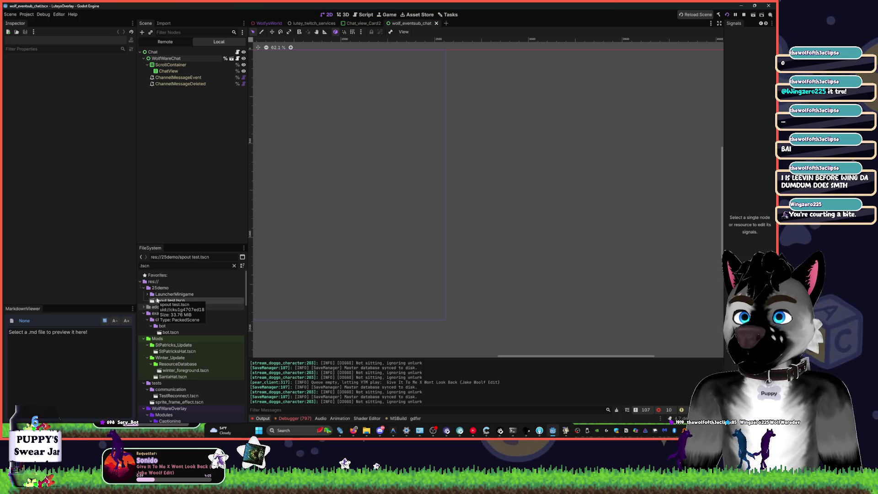
{"action": "right_click", "coordinate": [170, 302]}
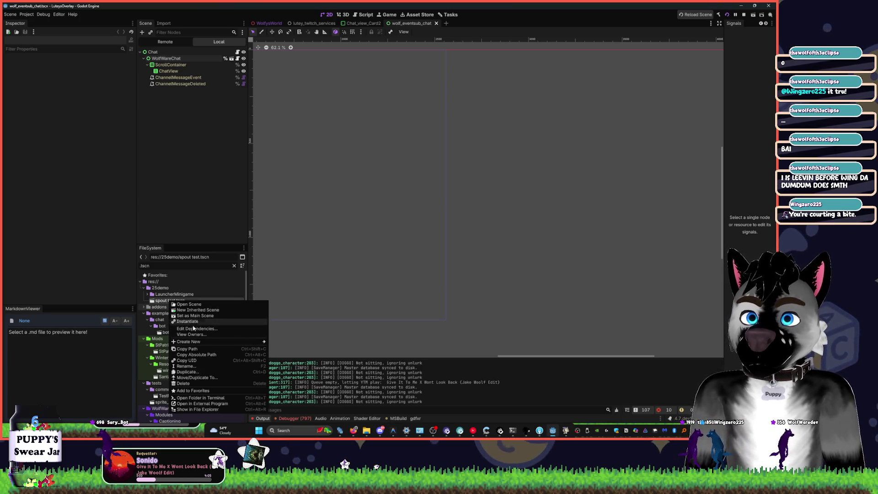
{"action": "left_click", "coordinate": [187, 383]}
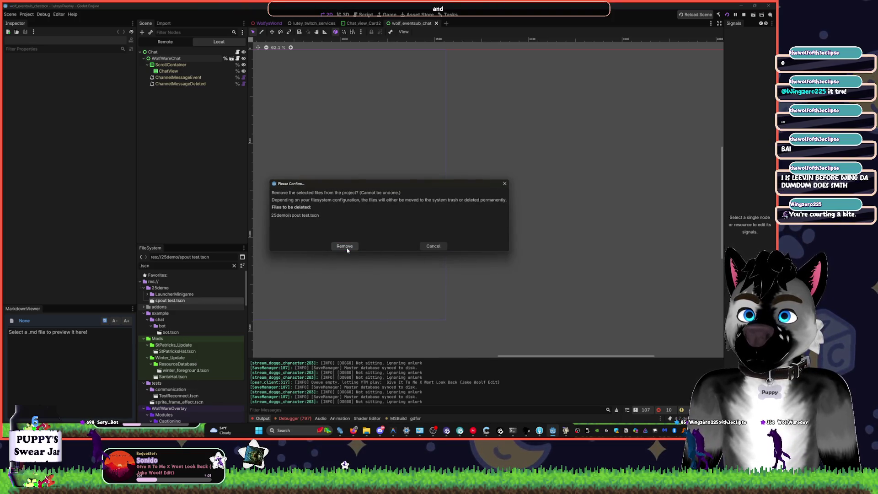
{"action": "left_click", "coordinate": [347, 250]}
Collapse the 25demo, gdfxr, addons, example, StPatricks_Update and Winter_Update folders, then switch to File Explorer
{"action": "left_click", "coordinate": [148, 297]}
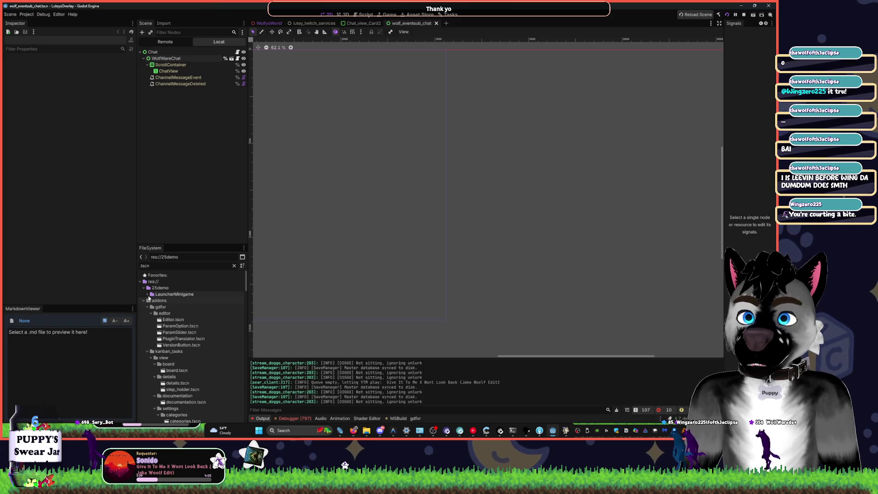
{"action": "left_click", "coordinate": [144, 288]}
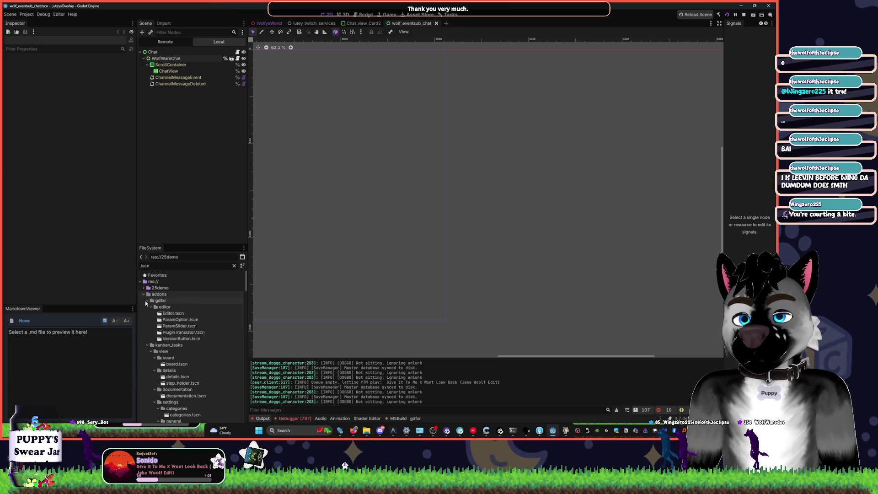
{"action": "left_click", "coordinate": [147, 300]}
{"action": "left_click", "coordinate": [144, 295]}
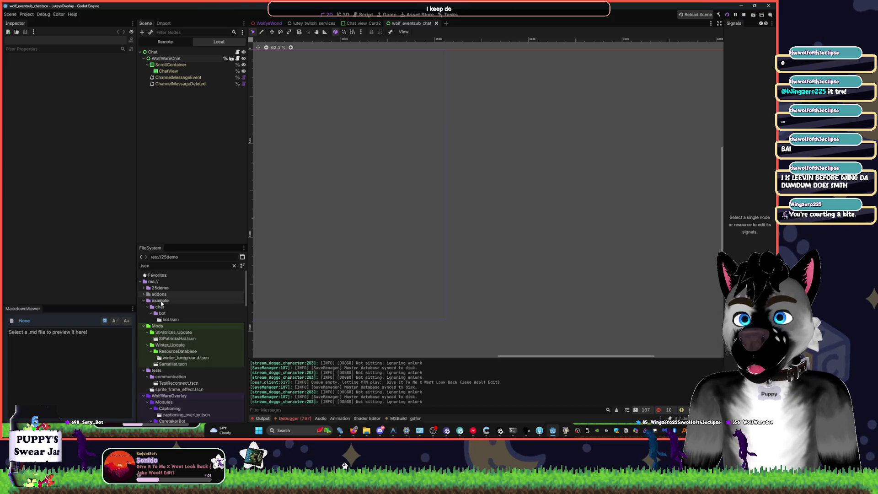
{"action": "left_click", "coordinate": [144, 300]}
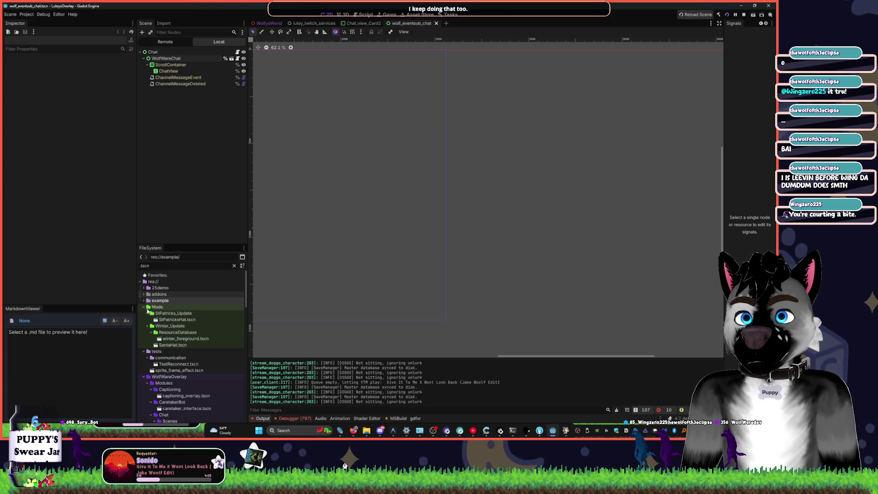
{"action": "left_click", "coordinate": [147, 313]}
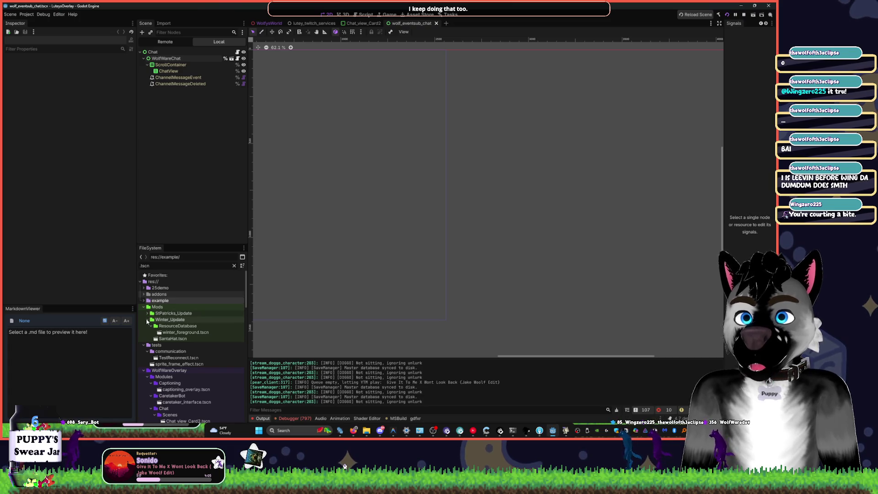
{"action": "left_click", "coordinate": [147, 320]}
{"action": "left_click", "coordinate": [164, 315]}
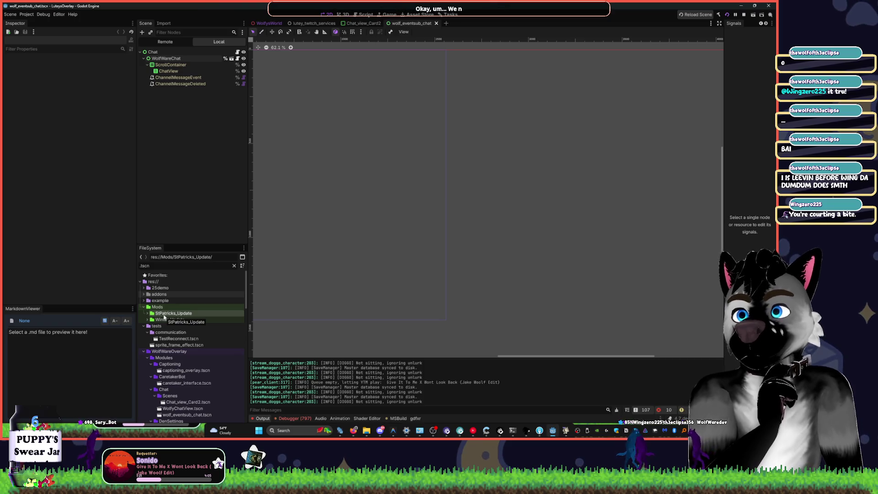
{"action": "left_click", "coordinate": [367, 431]}
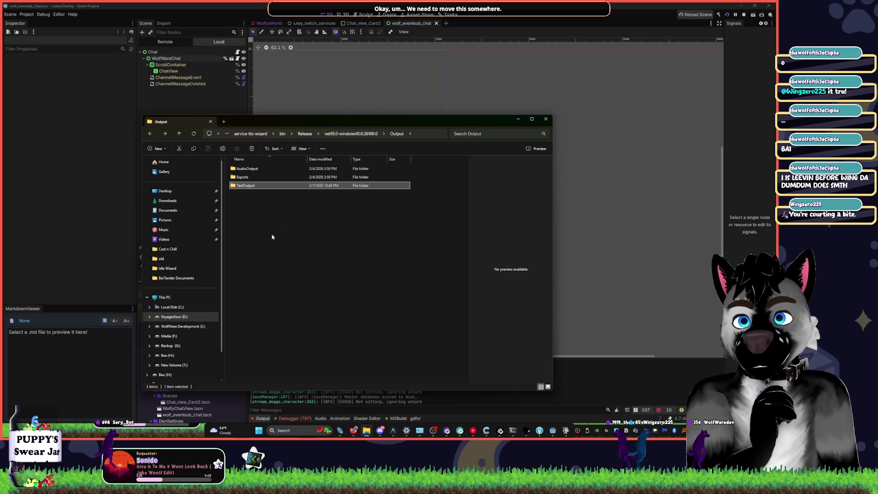
Go to the VoyagerSour (D:) drive, then launch Cookie Clicker from Steam's tray menu
{"action": "left_click", "coordinate": [174, 316]}
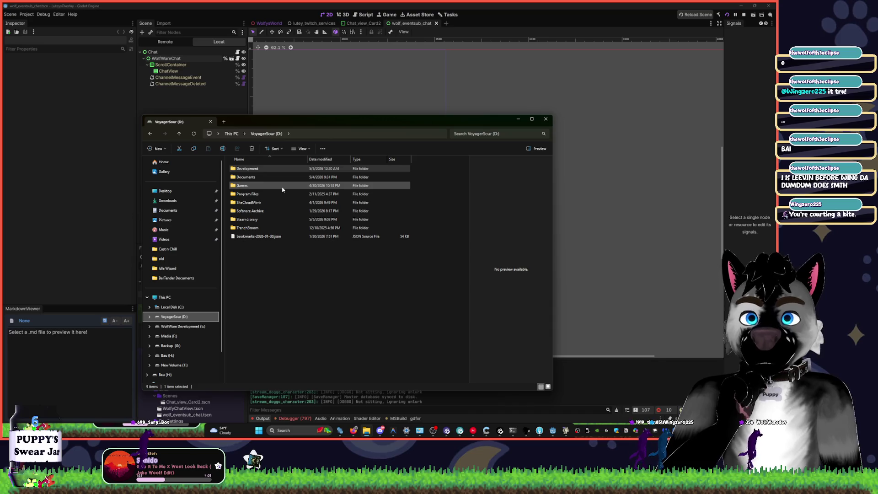
{"action": "mouse_move", "coordinate": [282, 189]}
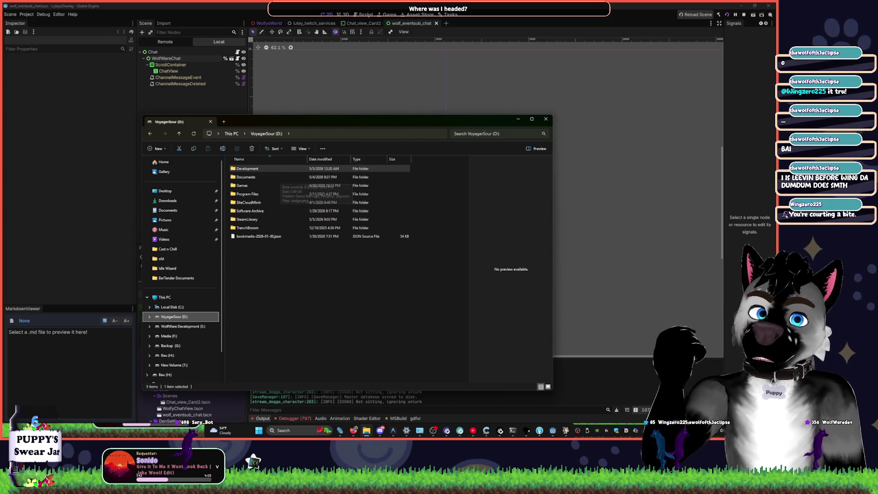
{"action": "right_click", "coordinate": [717, 434]}
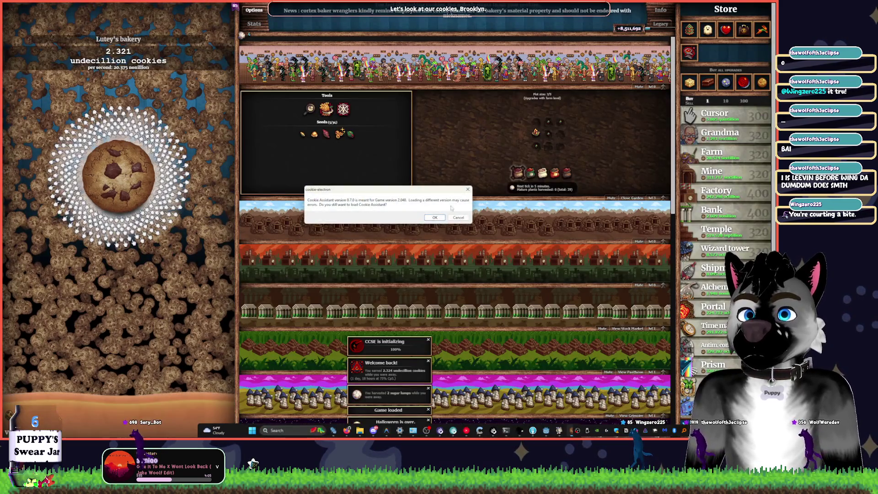
Dismiss the mod version warning and turn Fullscreen off in the game's Options
{"action": "left_click", "coordinate": [431, 218]}
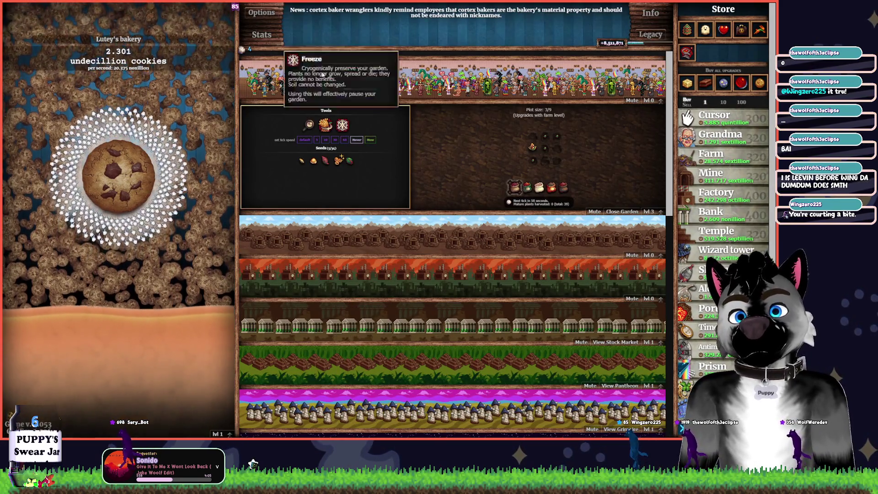
{"action": "left_click", "coordinate": [270, 21]}
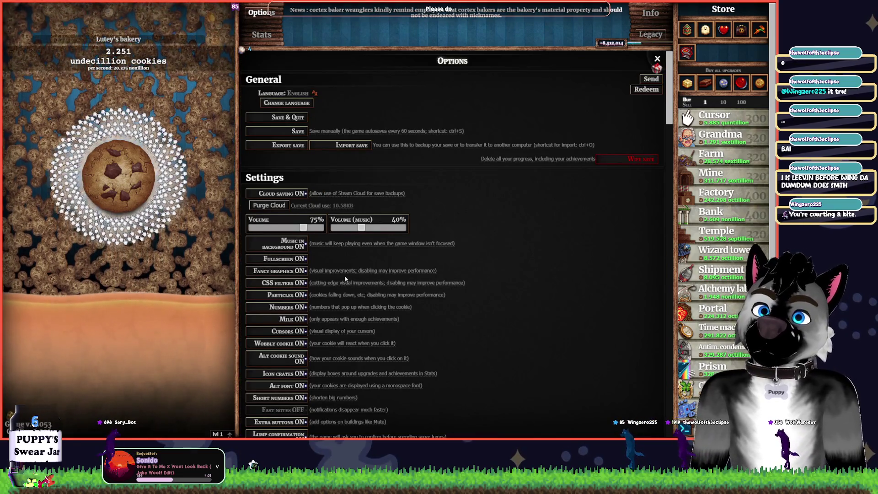
{"action": "left_click", "coordinate": [281, 263]}
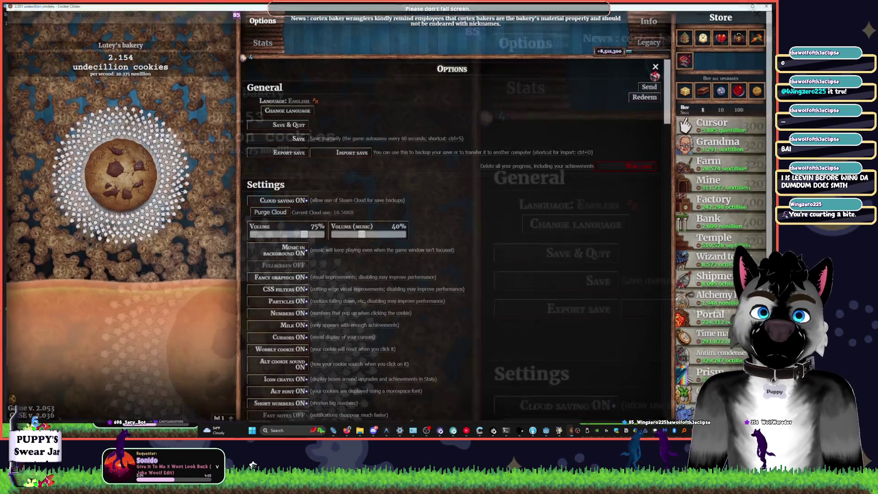
{"action": "scroll", "coordinate": [525, 192], "scroll_direction": "down", "scroll_amount": 5}
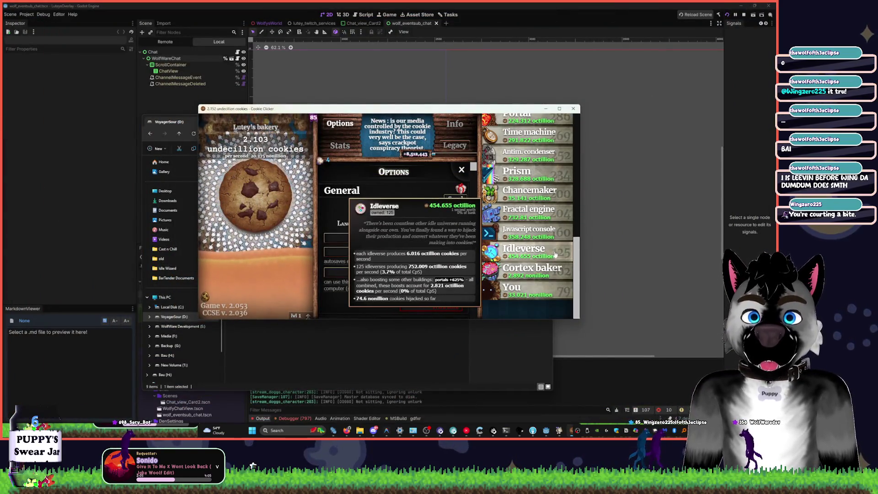
{"action": "key", "text": "Escape"}
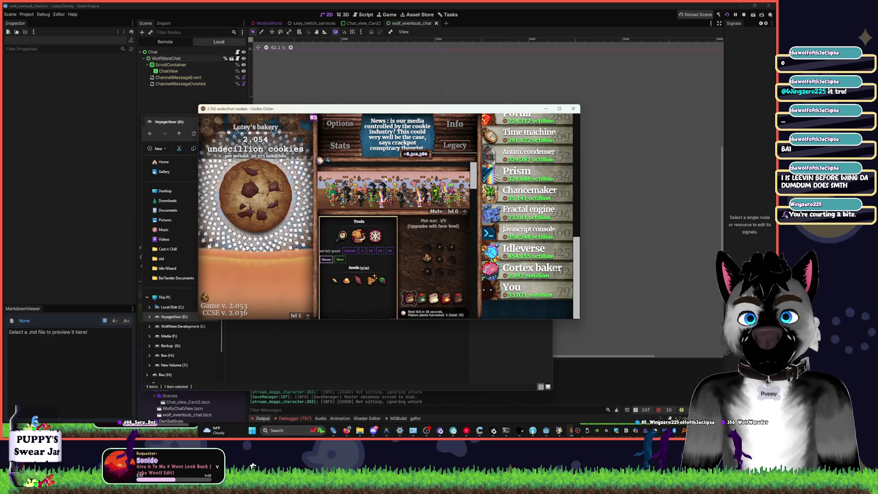
Plant a garden seed, buy more You buildings, set purchases to 100, and buy all upgrades
{"action": "left_click", "coordinate": [449, 272]}
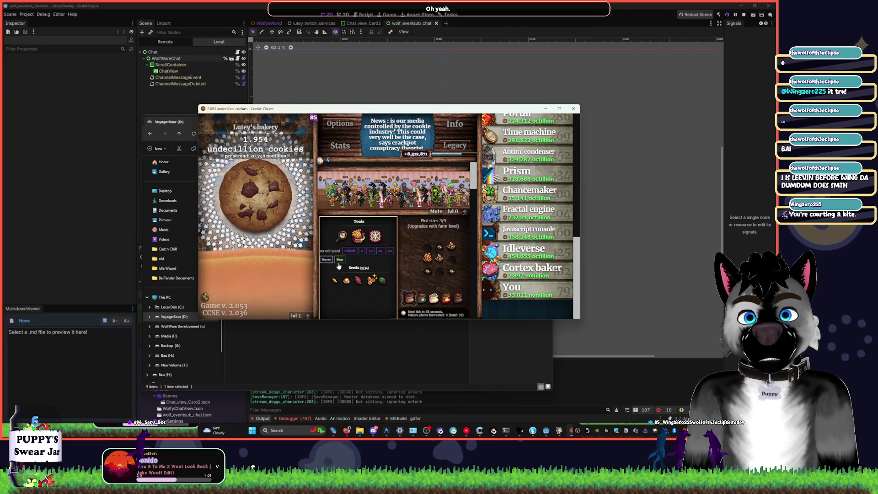
{"action": "left_click", "coordinate": [529, 294]}
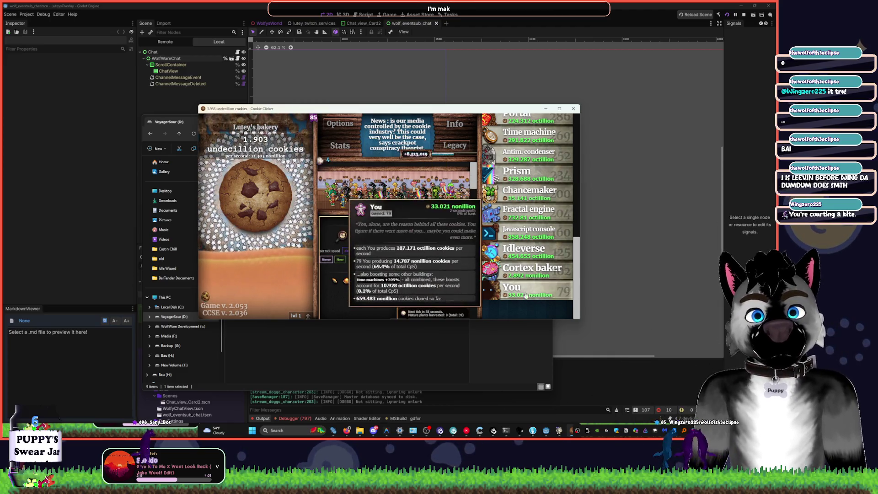
{"action": "scroll", "coordinate": [530, 283], "scroll_direction": "up", "scroll_amount": 15}
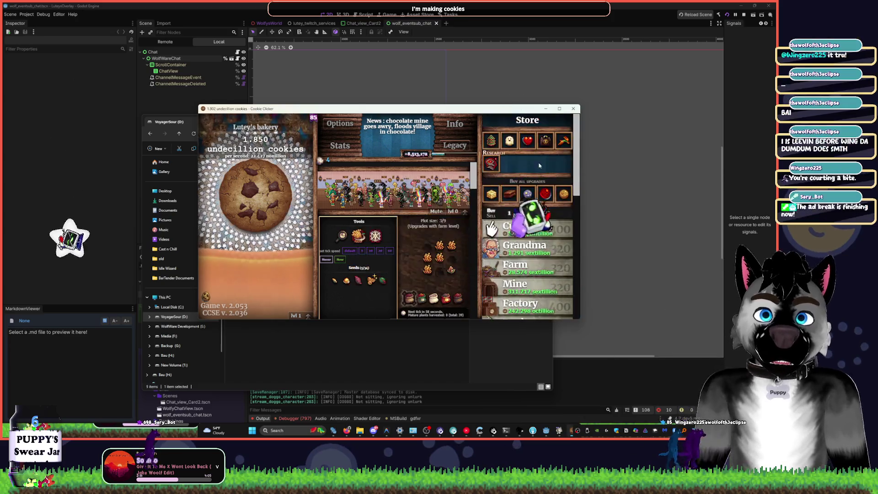
{"action": "left_click", "coordinate": [545, 213]}
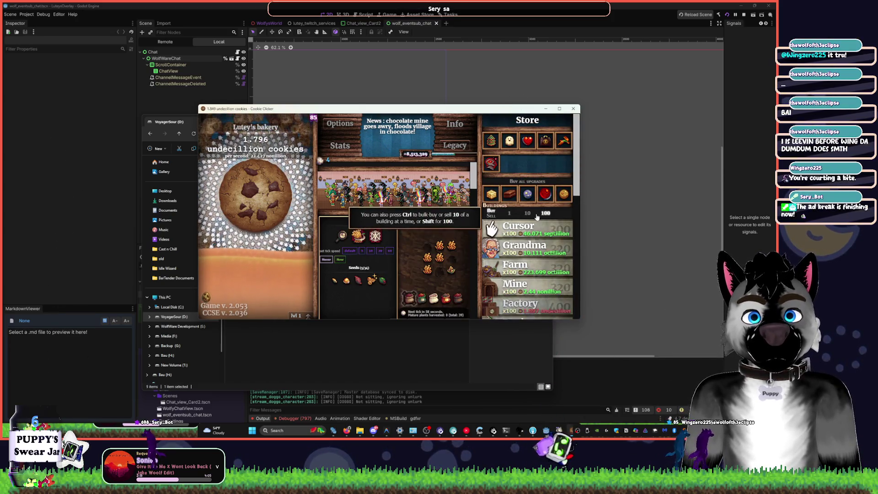
{"action": "left_click", "coordinate": [526, 182]}
Buy 100 more Temples, the Immobile spellcasting and remaining upgrades, then close Cookie Clicker
{"action": "scroll", "coordinate": [528, 205], "scroll_direction": "down", "scroll_amount": 15}
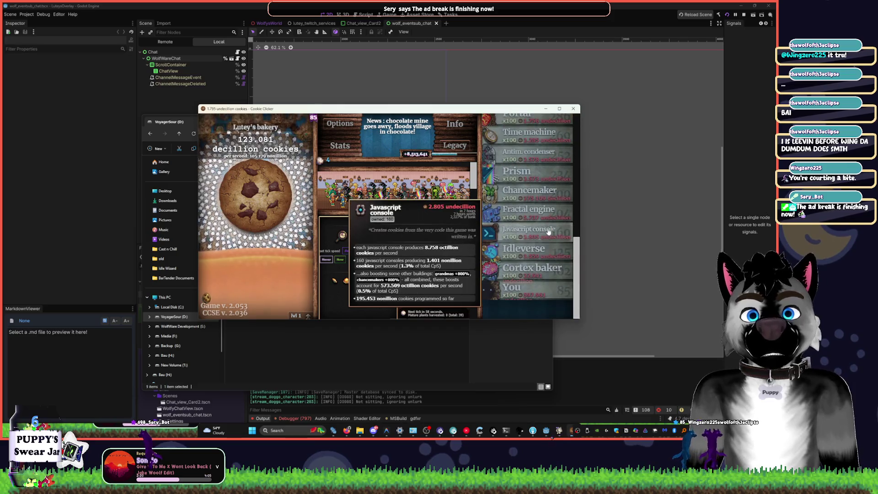
{"action": "scroll", "coordinate": [531, 183], "scroll_direction": "up", "scroll_amount": 3}
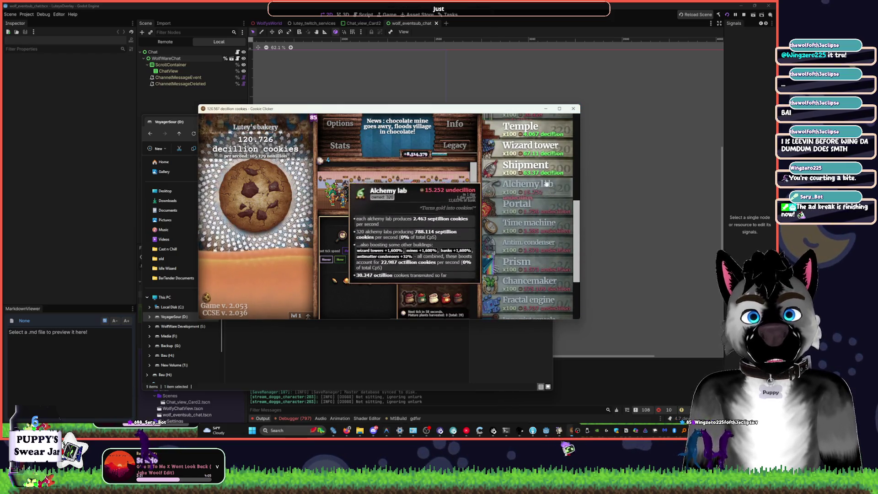
{"action": "left_click", "coordinate": [553, 131]}
{"action": "left_click", "coordinate": [552, 131]}
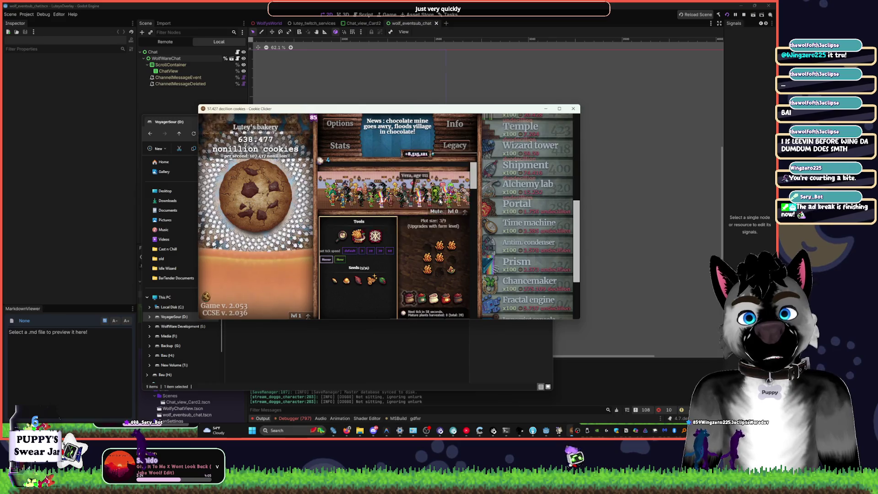
{"action": "scroll", "coordinate": [525, 182], "scroll_direction": "up", "scroll_amount": 10}
{"action": "scroll", "coordinate": [510, 180], "scroll_direction": "up", "scroll_amount": 2}
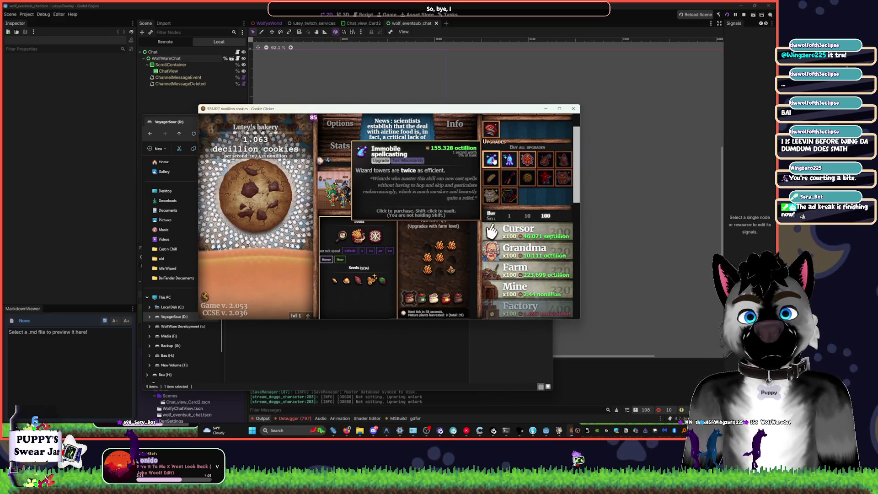
{"action": "left_click", "coordinate": [494, 160]}
{"action": "left_click", "coordinate": [493, 159]}
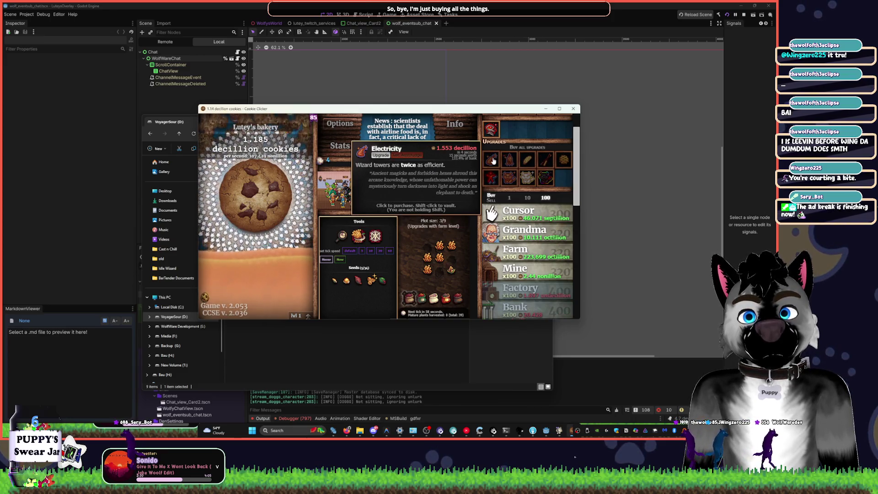
{"action": "left_click", "coordinate": [572, 110]}
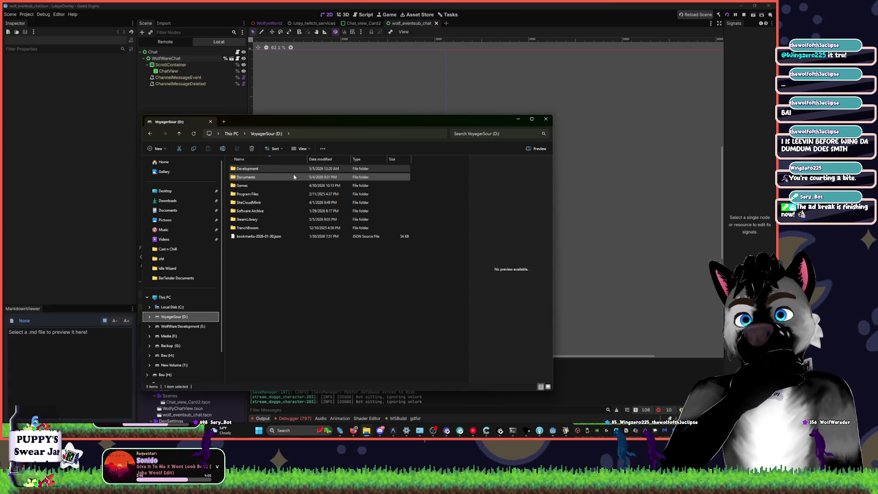
Bring the Godot editor to the front and switch to the WolfysWorld 3D scene tab
{"action": "left_click", "coordinate": [339, 88]}
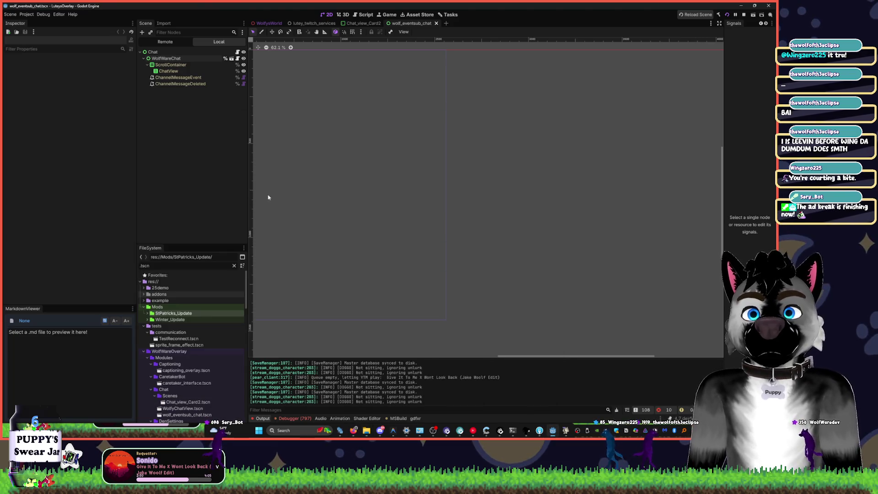
{"action": "scroll", "coordinate": [378, 180], "scroll_direction": "left", "scroll_amount": 5}
{"action": "scroll", "coordinate": [365, 116], "scroll_direction": "up", "scroll_amount": 2}
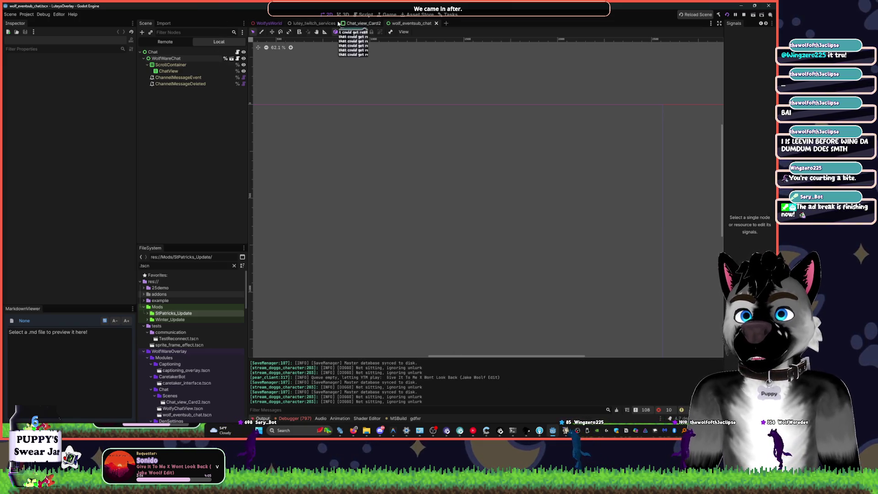
{"action": "left_click", "coordinate": [268, 23]}
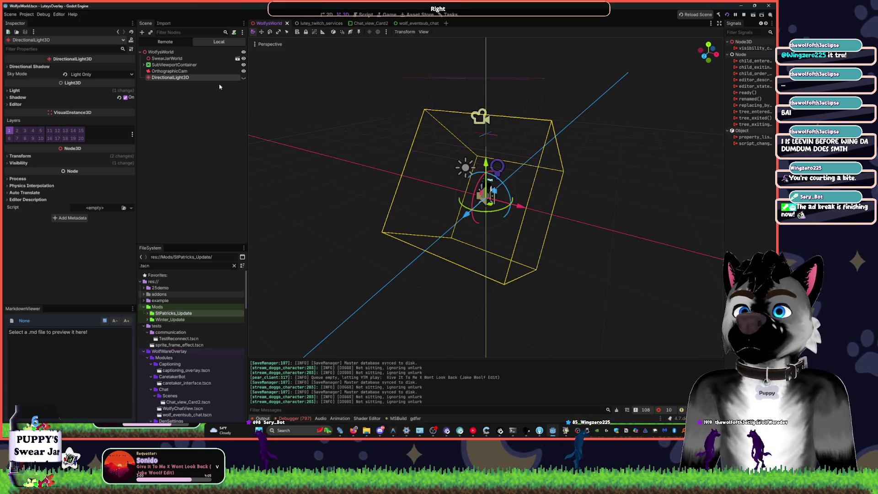
Collapse the communication, Mods, tests, Captioning and CaretakerBot folders, then lower the system volume
{"action": "left_click", "coordinate": [148, 333]}
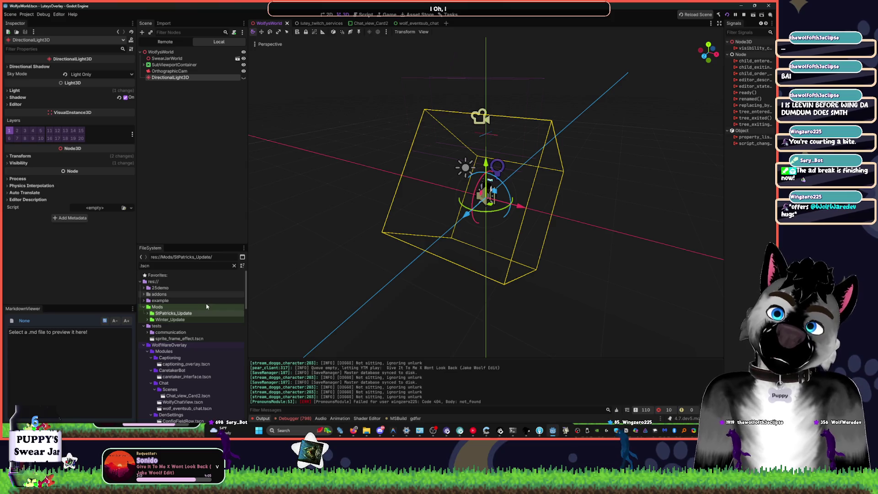
{"action": "left_click", "coordinate": [145, 308]}
{"action": "left_click", "coordinate": [155, 313]}
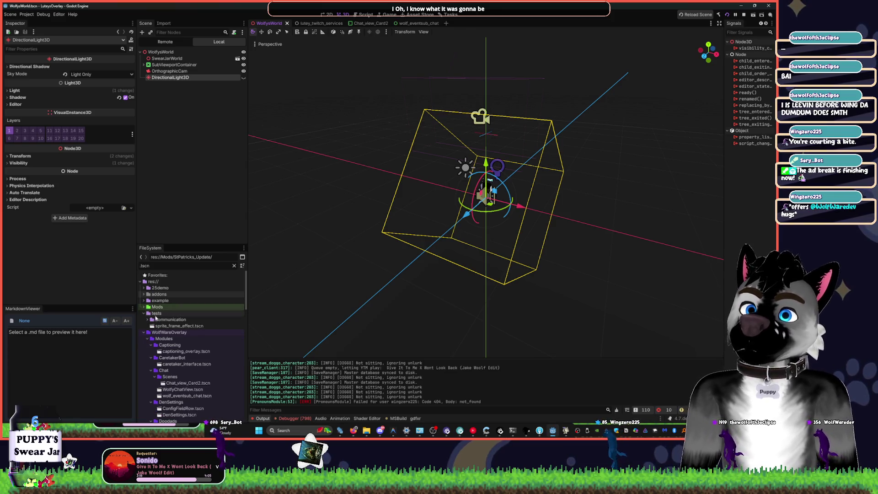
{"action": "left_click", "coordinate": [148, 320]}
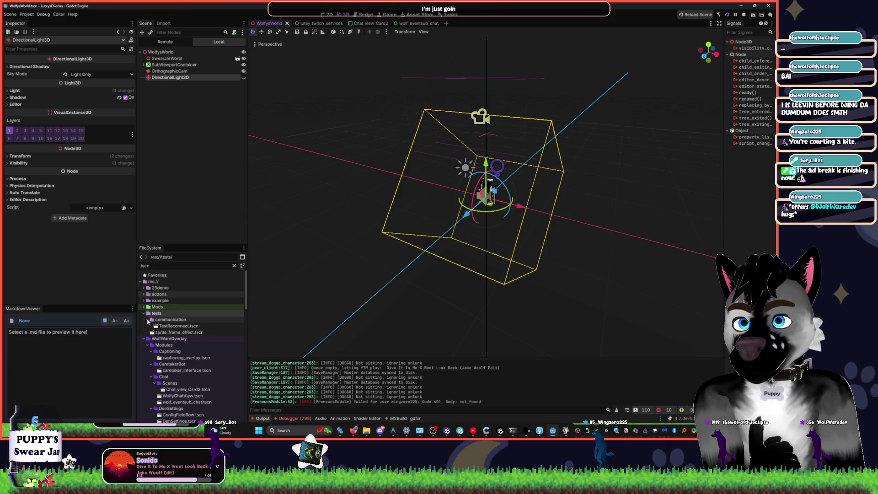
{"action": "left_click", "coordinate": [145, 313]}
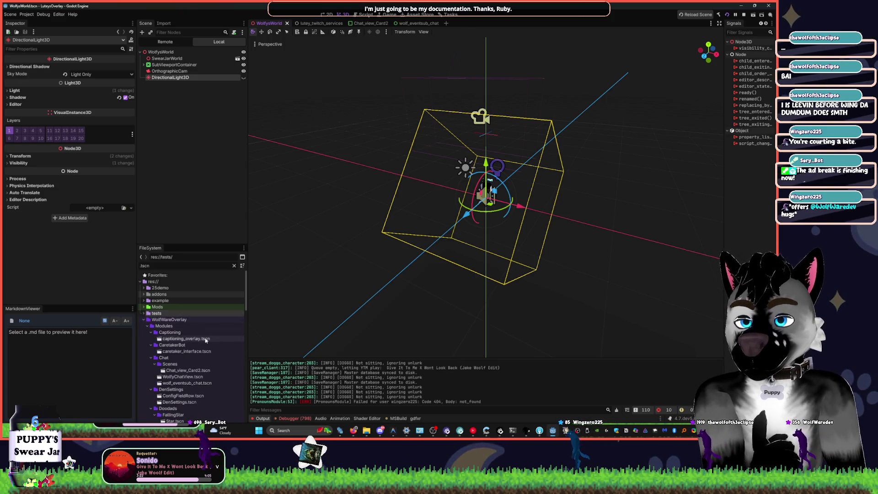
{"action": "left_click", "coordinate": [151, 333]}
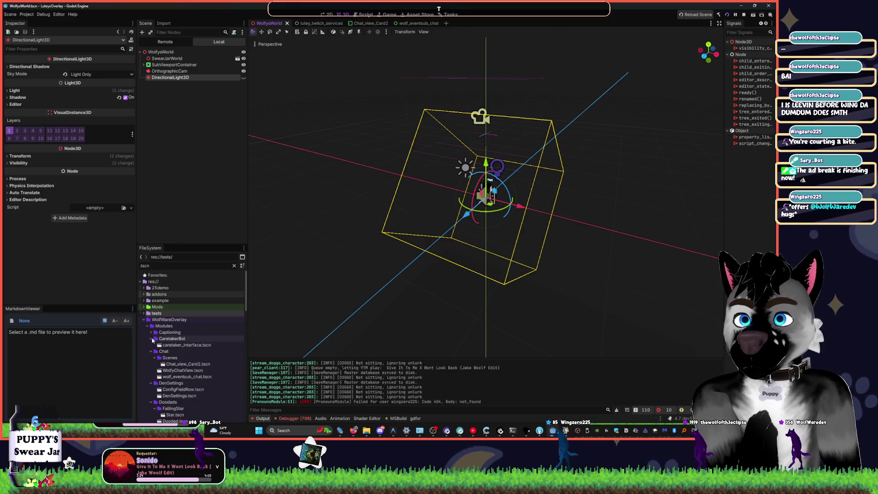
{"action": "left_click", "coordinate": [151, 339]}
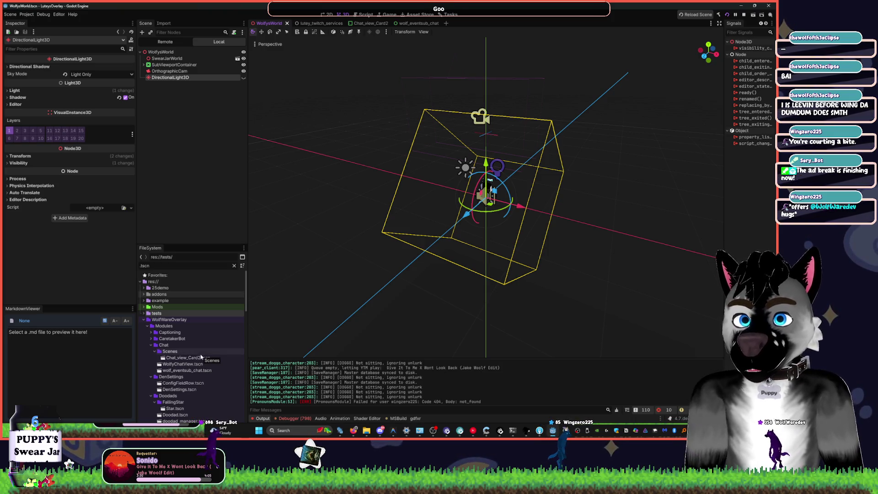
{"action": "key", "text": "XF86AudioLowerVolume"}
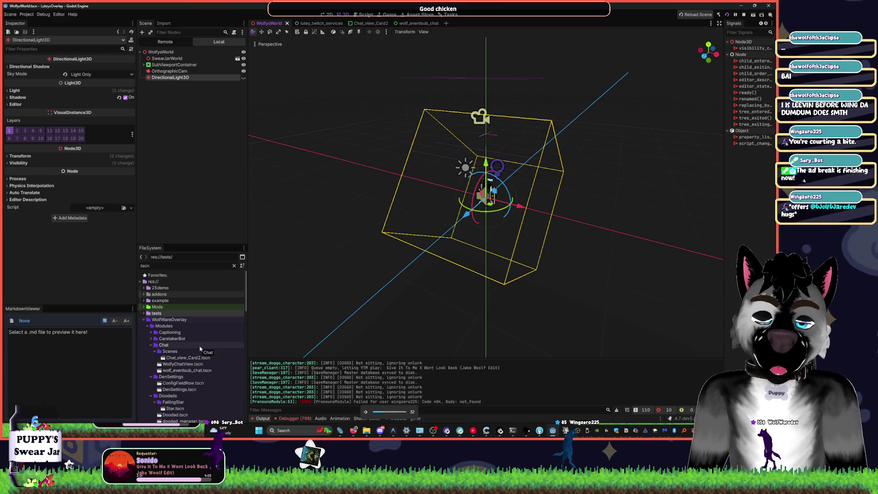
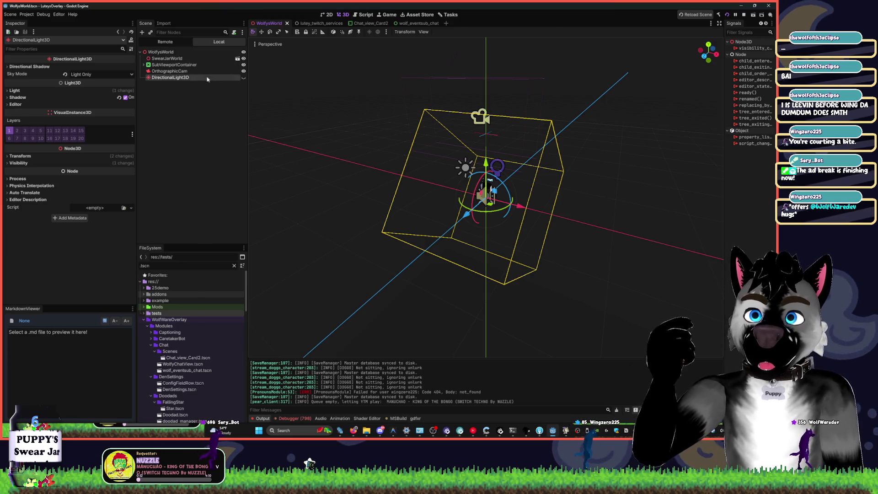
Delete the WorldEnvironment node from the StreamDoggoWorld scene
{"action": "left_click", "coordinate": [143, 65]}
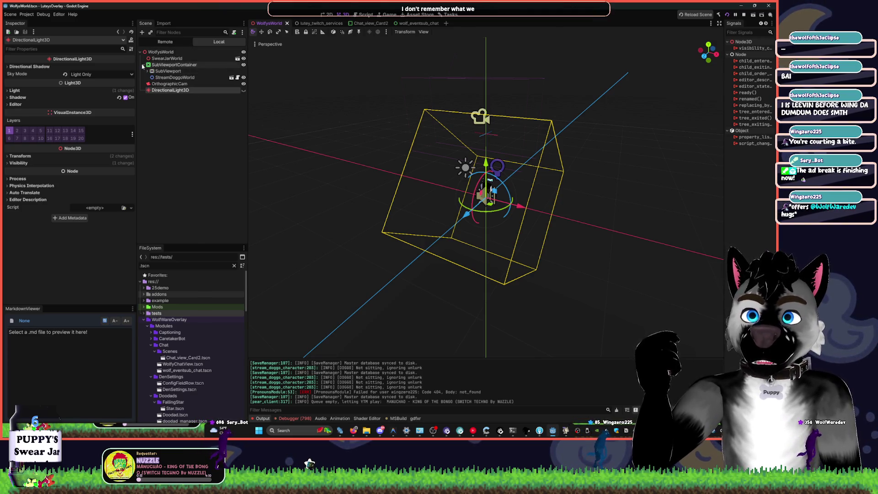
{"action": "left_click", "coordinate": [231, 77]}
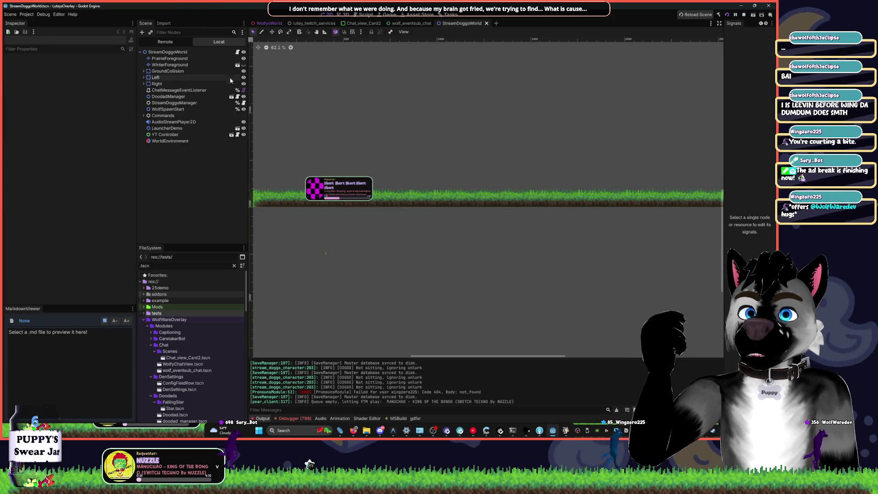
{"action": "left_click", "coordinate": [188, 141]}
{"action": "right_click", "coordinate": [195, 142]}
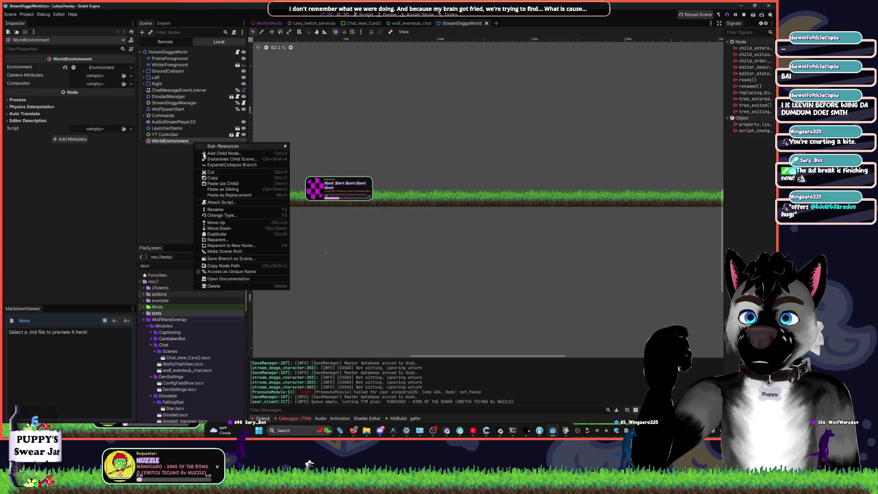
{"action": "left_click", "coordinate": [214, 285]}
{"action": "left_click", "coordinate": [372, 224]}
{"action": "scroll", "coordinate": [392, 192], "scroll_direction": "down", "scroll_amount": 2}
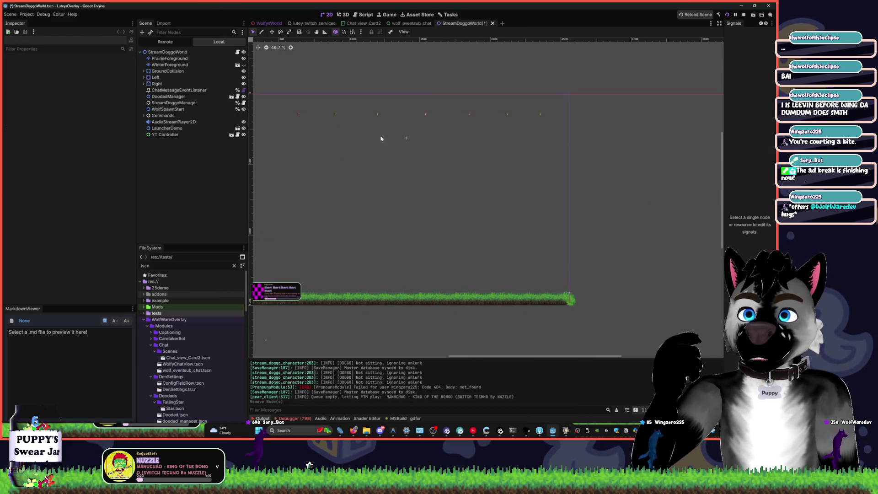
Stop the running game, save the scene and run the project again
{"action": "left_click", "coordinate": [744, 15]}
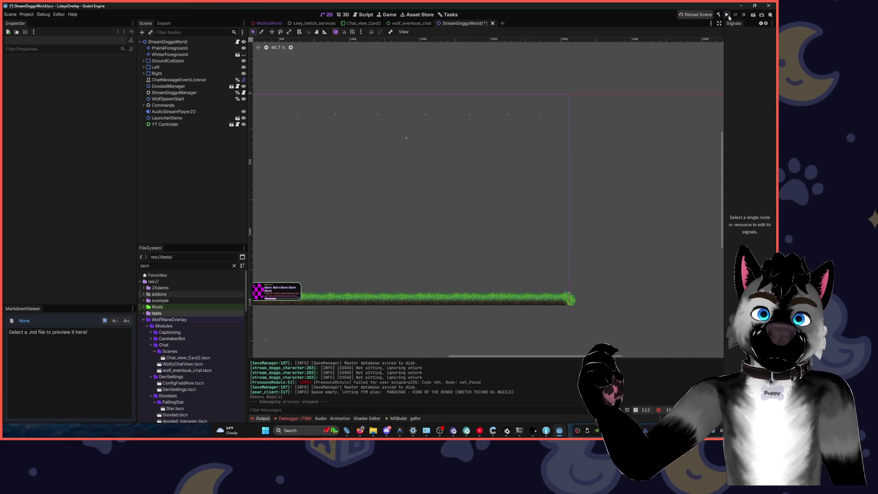
{"action": "left_click", "coordinate": [728, 15]}
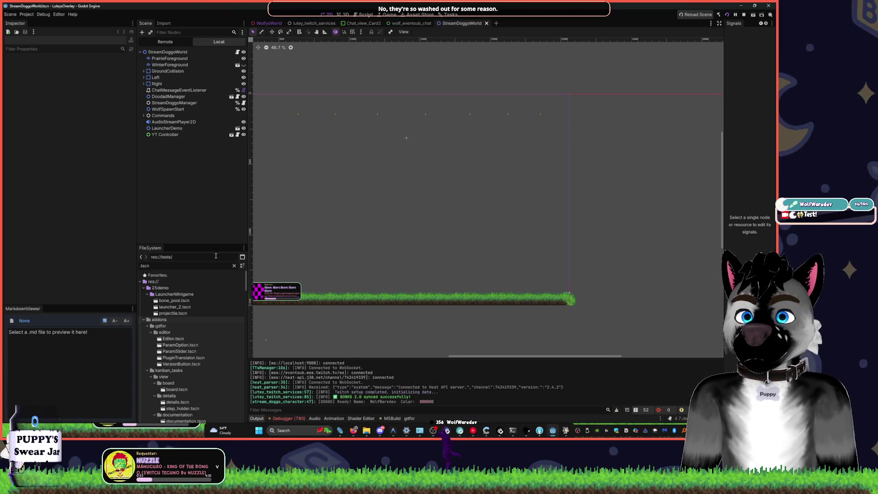
{"action": "scroll", "coordinate": [238, 286], "scroll_direction": "down", "scroll_amount": 1}
Collapse the LauncherMinigame, addons, Mods and tests folders to reach the WolfWareOverlay modules
{"action": "scroll", "coordinate": [246, 283], "scroll_direction": "up", "scroll_amount": 1}
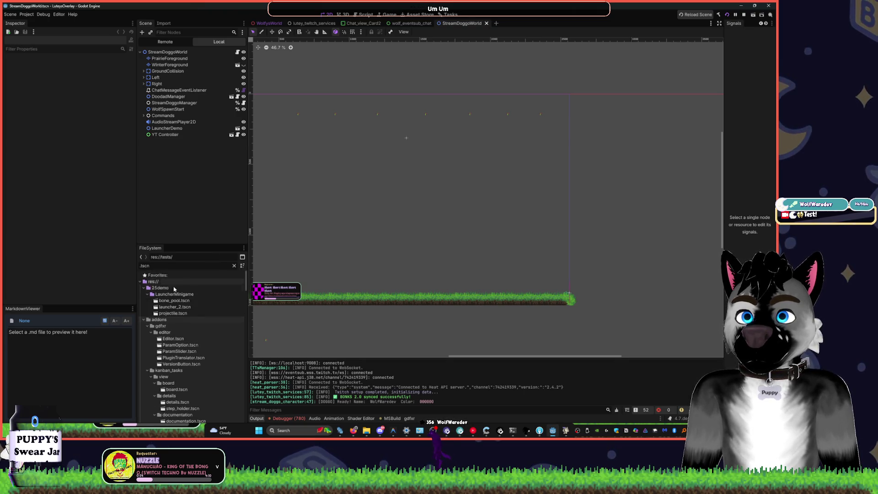
{"action": "left_click", "coordinate": [148, 295]}
{"action": "left_click", "coordinate": [155, 300]}
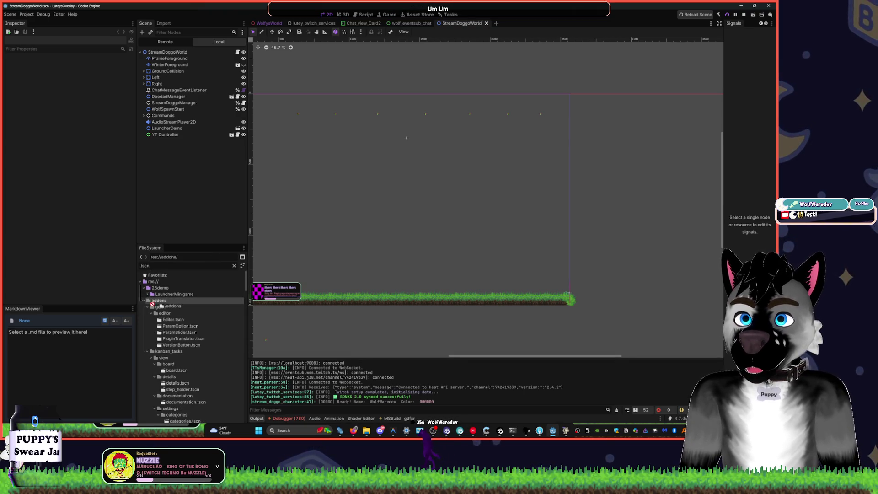
{"action": "left_click", "coordinate": [147, 301]}
{"action": "left_click", "coordinate": [157, 333]}
{"action": "left_click", "coordinate": [148, 333]}
{"action": "left_click", "coordinate": [156, 339]}
{"action": "left_click", "coordinate": [144, 338]}
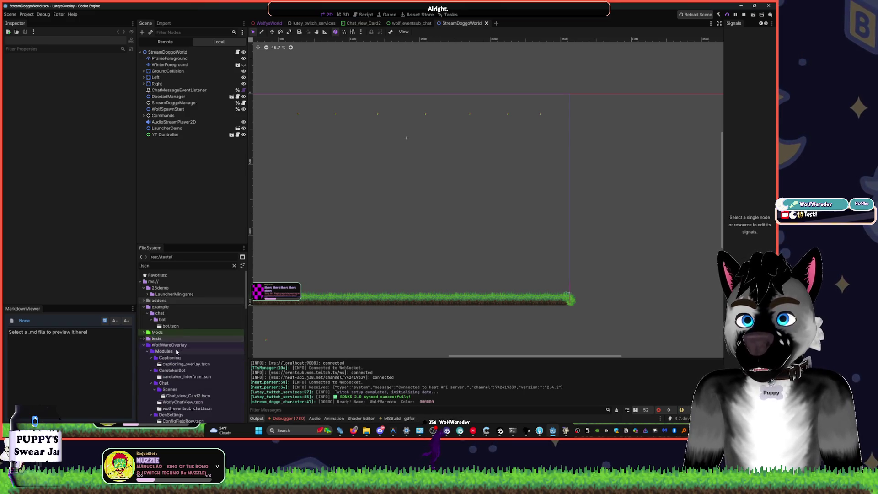
{"action": "double_click", "coordinate": [179, 358]}
{"action": "double_click", "coordinate": [182, 364]}
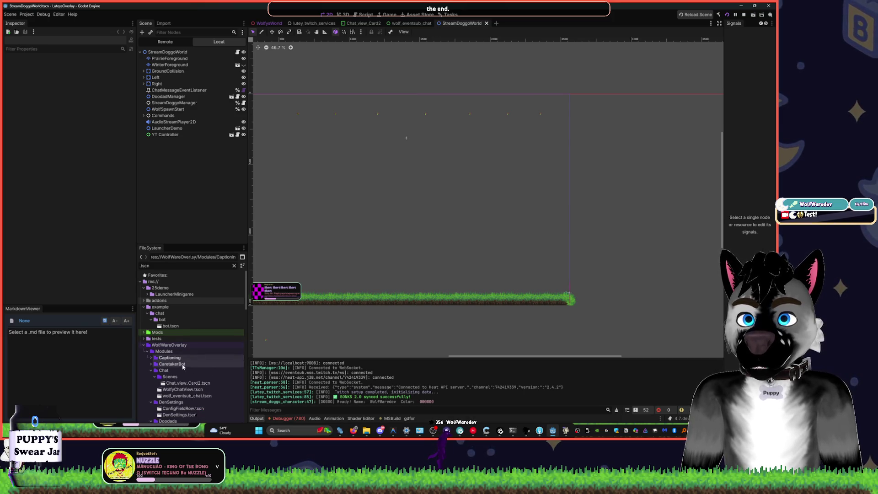
Expand Captioning and CaretakerBot and open captioning_overlay.tscn and caretaker_interface.tscn
{"action": "left_click", "coordinate": [150, 358]}
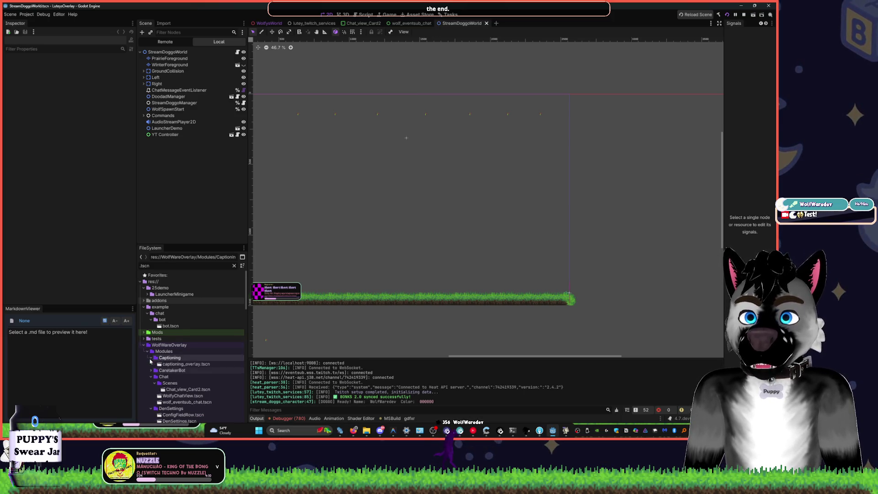
{"action": "double_click", "coordinate": [169, 364]}
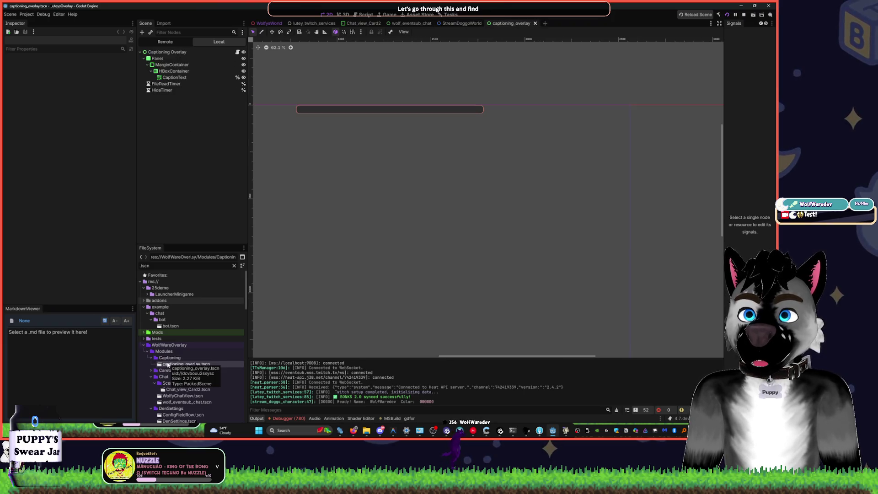
{"action": "left_click", "coordinate": [151, 370]}
{"action": "left_click", "coordinate": [162, 377]}
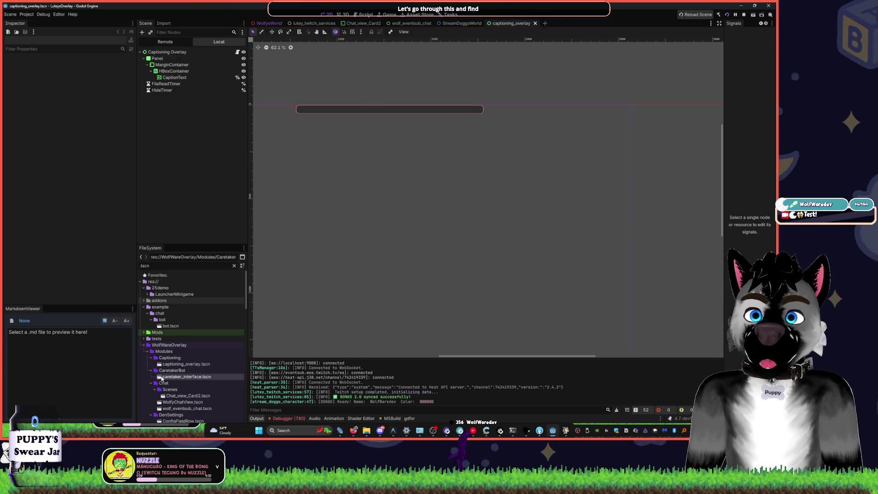
{"action": "double_click", "coordinate": [161, 377]}
{"action": "scroll", "coordinate": [174, 365], "scroll_direction": "down", "scroll_amount": 2}
{"action": "left_click", "coordinate": [177, 359]}
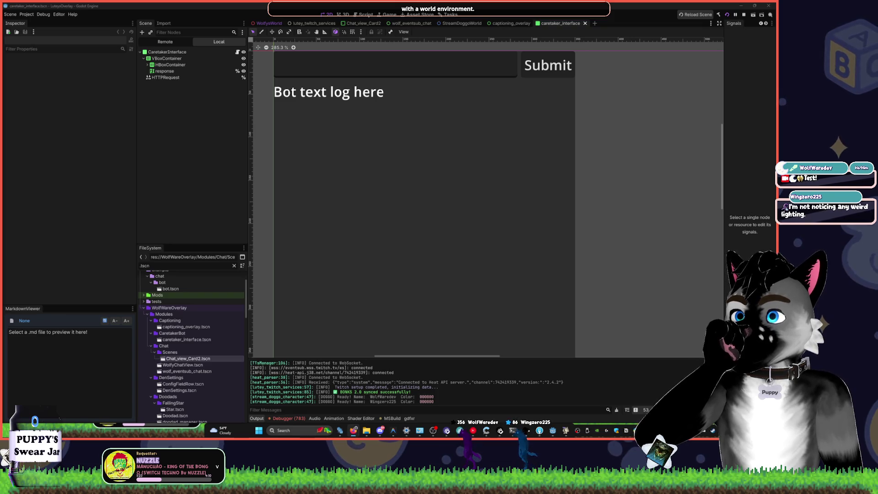
Go from the Twitch dashboard to the channel's stream page full-screen, then bring OBS forward
{"action": "key", "text": "alt+Tab"}
{"action": "left_click", "coordinate": [558, 147]}
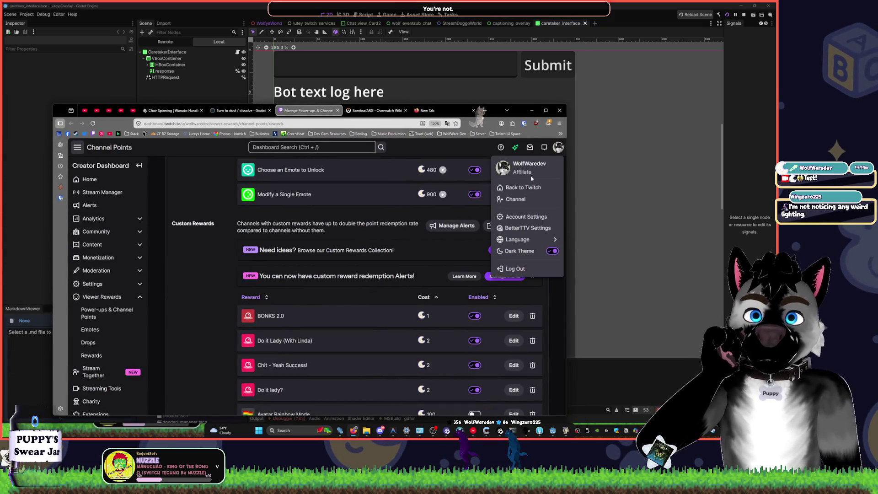
{"action": "left_click", "coordinate": [521, 199]}
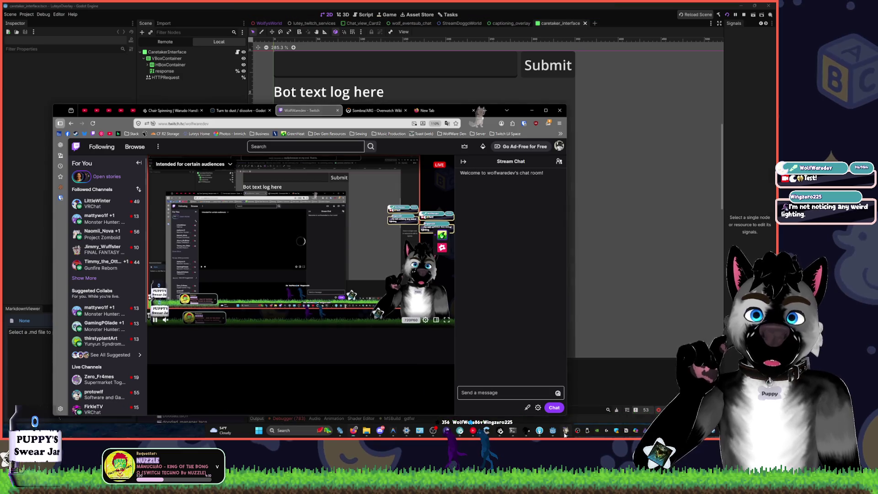
{"action": "left_click", "coordinate": [546, 110]}
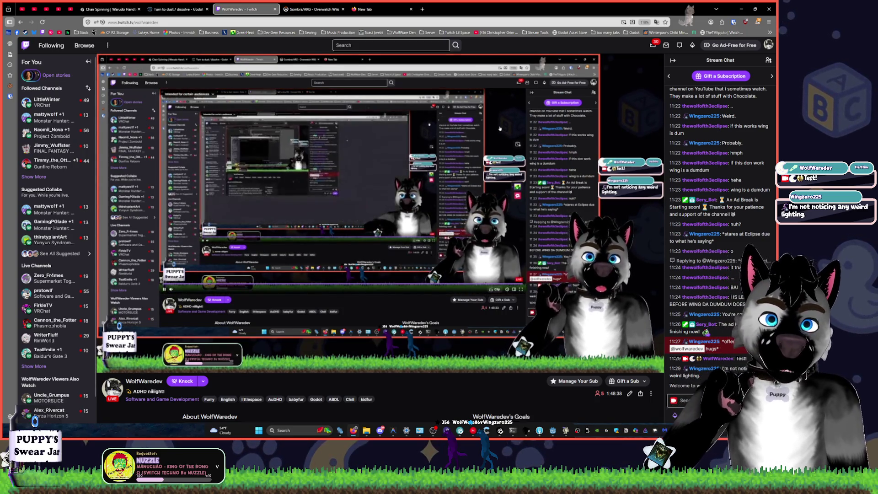
{"action": "key", "text": "alt+Tab"}
{"action": "left_click_drag", "start_coordinate": [448, 131], "coordinate": [396, 104]}
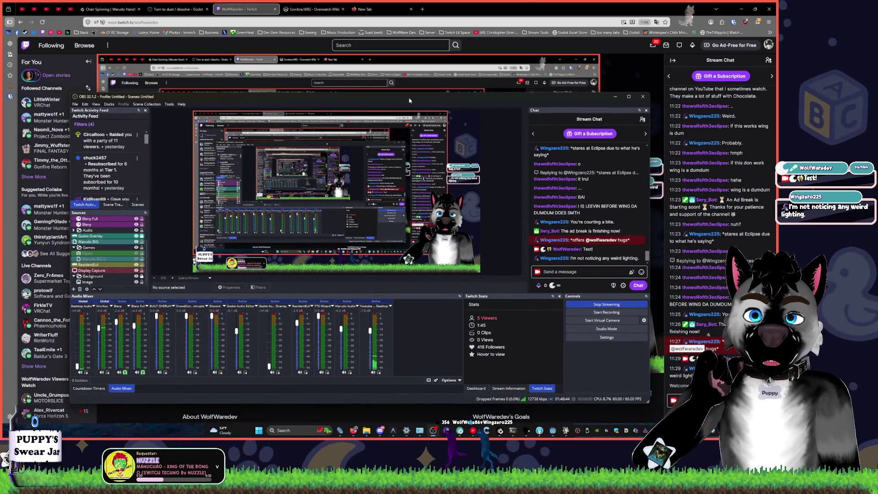
Maximize OBS to review the stream preview, then return via the browser to Godot
{"action": "double_click", "coordinate": [409, 101]}
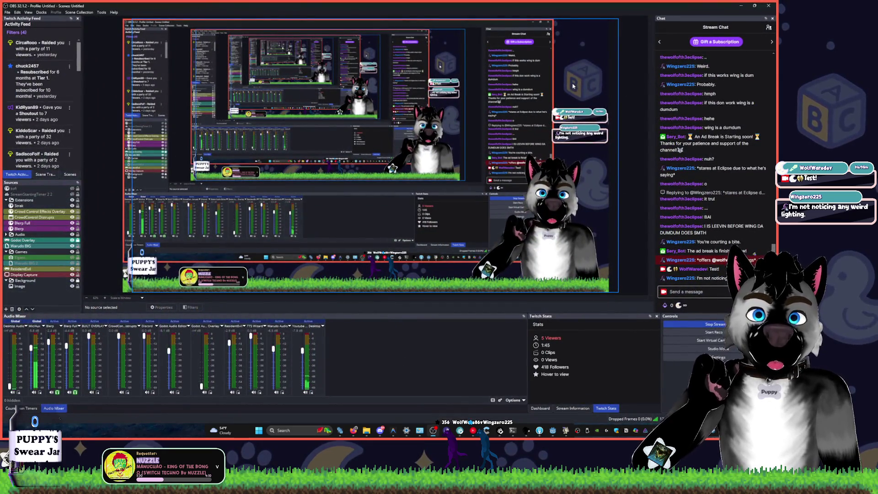
{"action": "key", "text": "alt+Tab"}
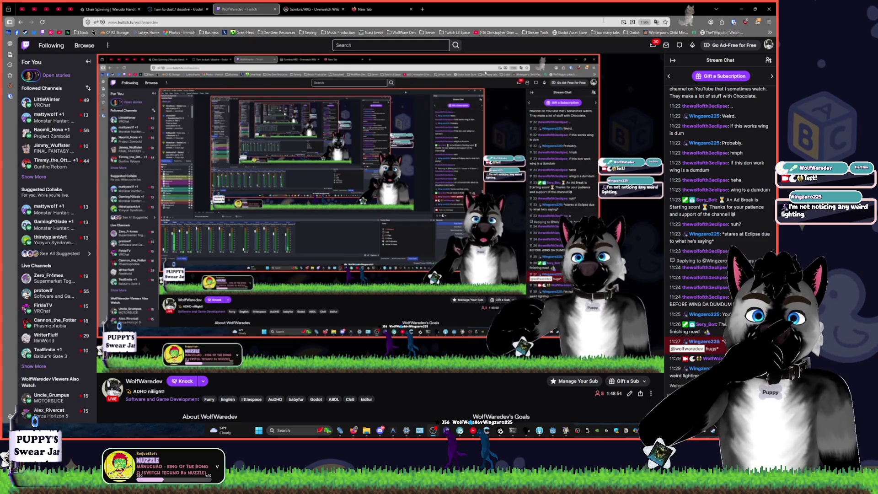
{"action": "key", "text": "alt+Tab"}
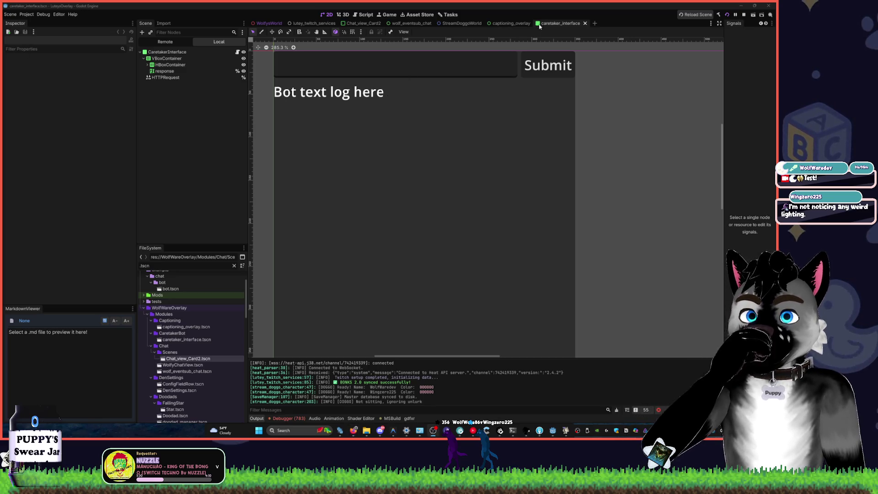
Open WolfyChatView.tscn, wolf_eventsub_chat.tscn and DenSettings.tscn from the FileSystem dock
{"action": "double_click", "coordinate": [192, 365]}
{"action": "scroll", "coordinate": [457, 150], "scroll_direction": "down", "scroll_amount": 7}
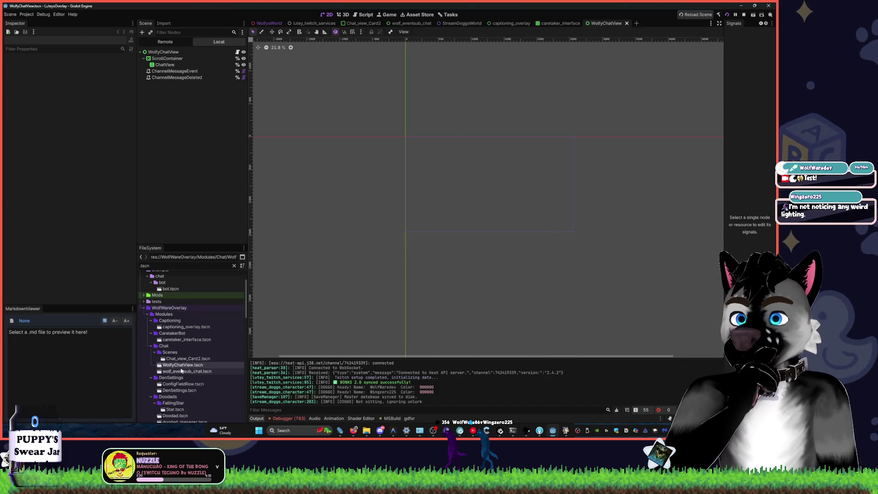
{"action": "double_click", "coordinate": [183, 370]}
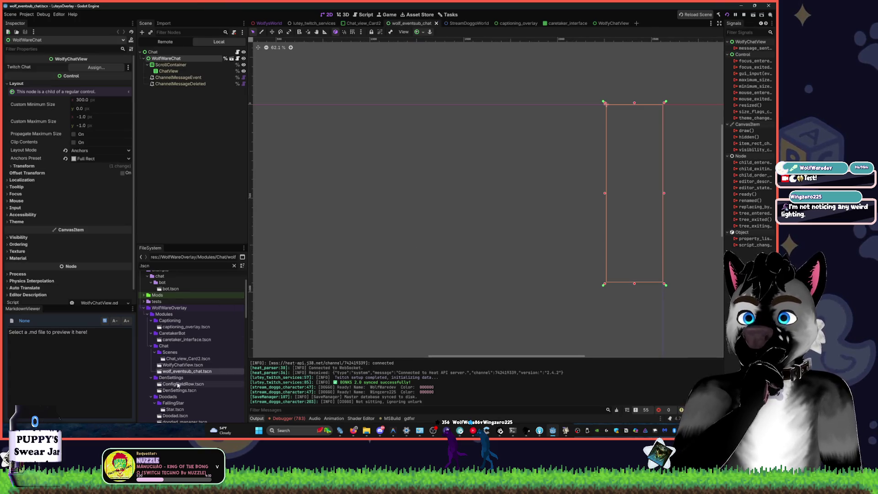
{"action": "left_click", "coordinate": [176, 385]}
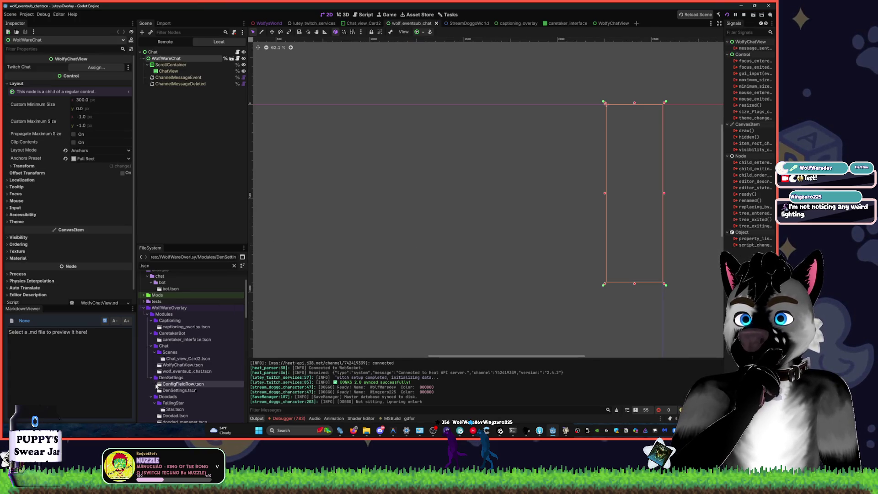
{"action": "double_click", "coordinate": [167, 378]}
{"action": "left_click", "coordinate": [151, 379]}
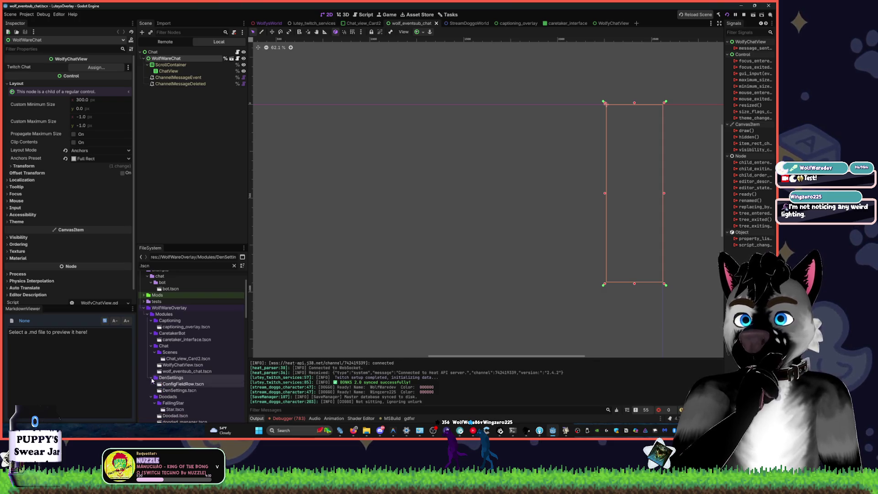
{"action": "left_click", "coordinate": [175, 391]}
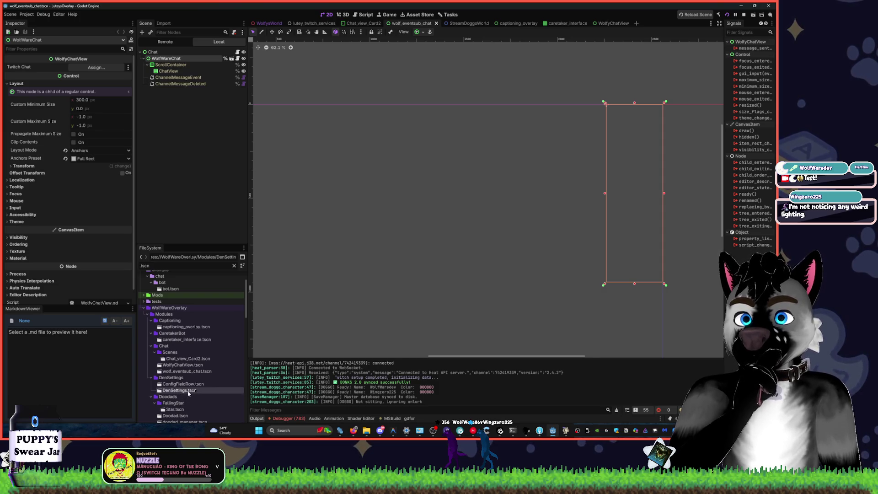
{"action": "double_click", "coordinate": [188, 392]}
{"action": "scroll", "coordinate": [430, 137], "scroll_direction": "down", "scroll_amount": 5}
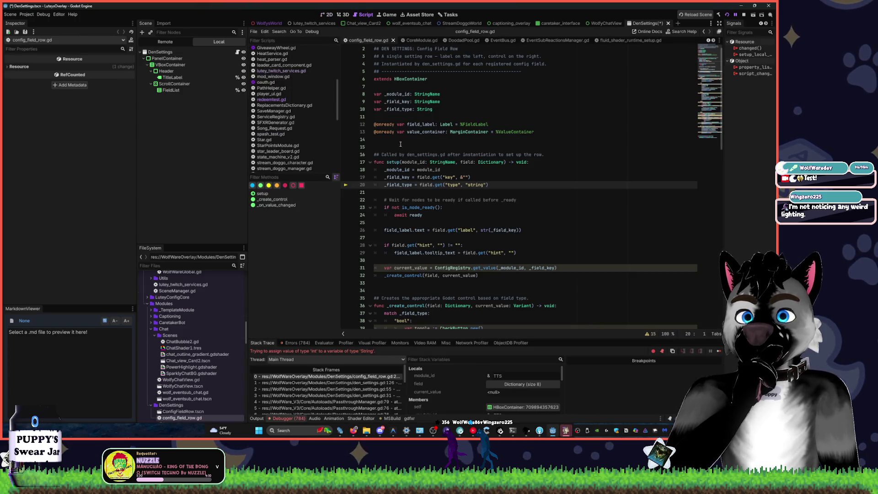
Stop and relaunch the project, then close the DenSettings and WolfyChatView scene tabs
{"action": "left_click", "coordinate": [743, 15]}
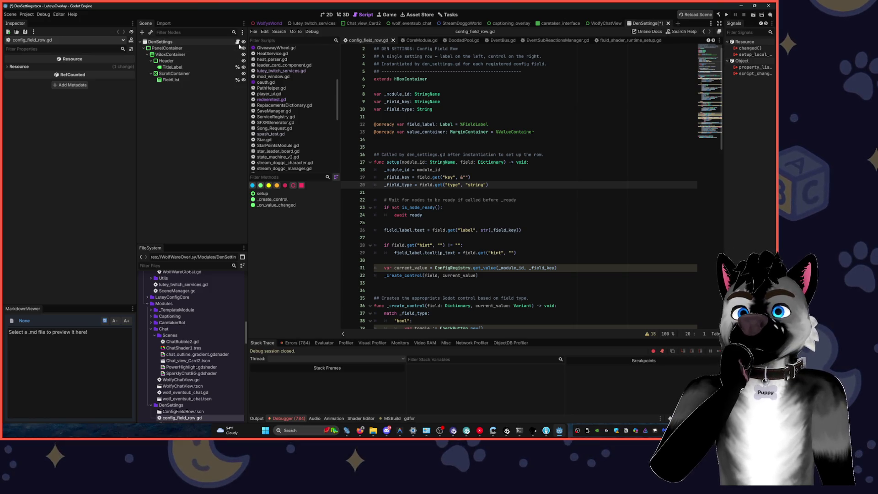
{"action": "left_click", "coordinate": [726, 16]}
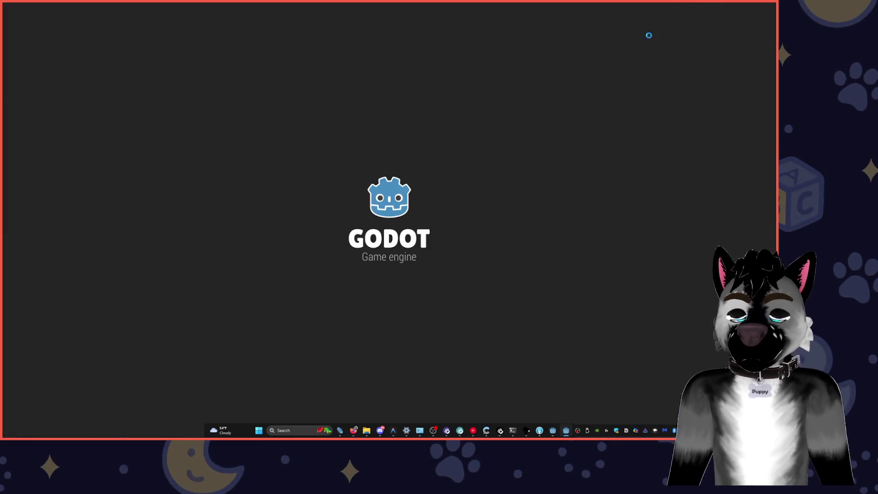
{"action": "mouse_move", "coordinate": [450, 427]}
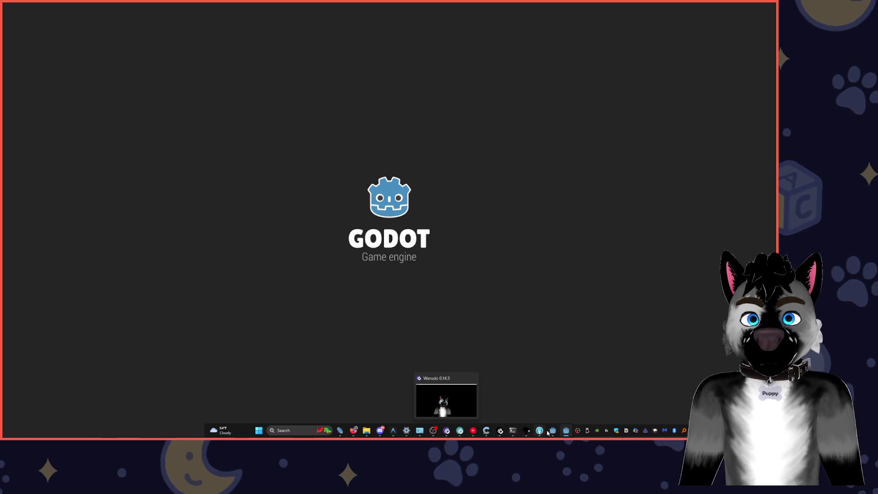
{"action": "left_click", "coordinate": [552, 431]}
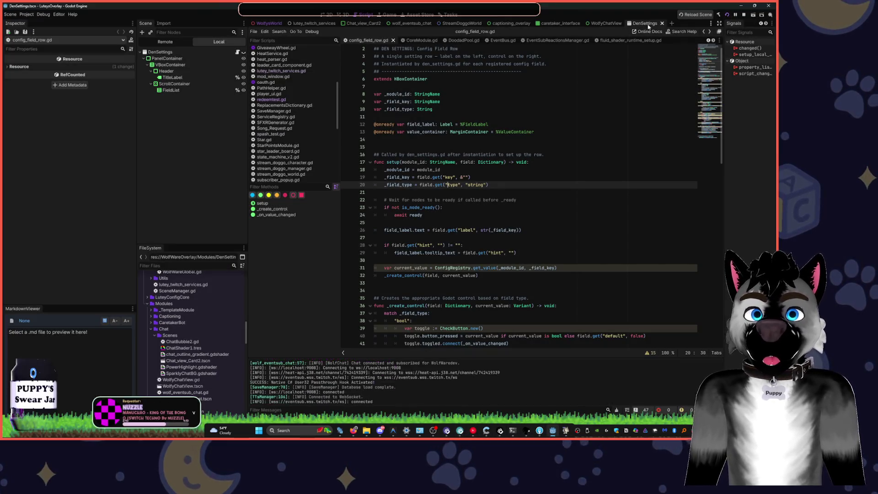
{"action": "middle_click", "coordinate": [648, 25]}
{"action": "middle_click", "coordinate": [606, 23]}
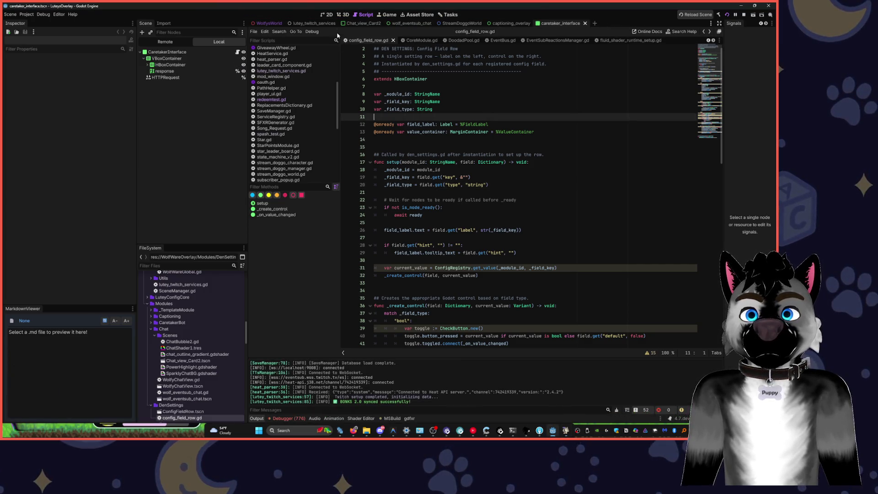
Switch to the 2D view and close the caretaker_interface scene tab
{"action": "left_click", "coordinate": [328, 15]}
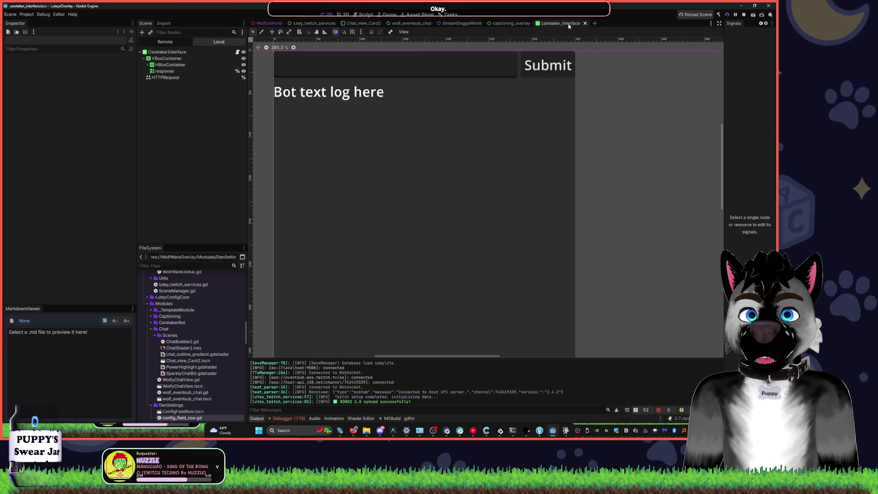
{"action": "middle_click", "coordinate": [565, 25]}
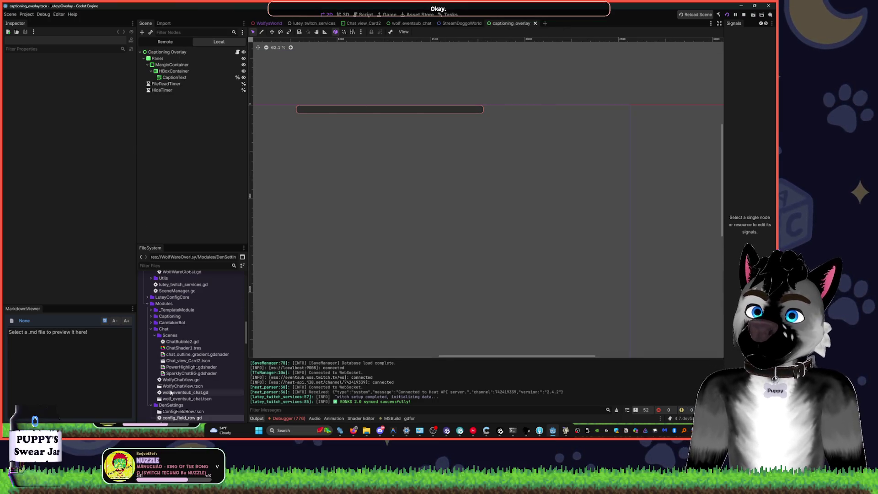
{"action": "scroll", "coordinate": [184, 391], "scroll_direction": "down", "scroll_amount": 3}
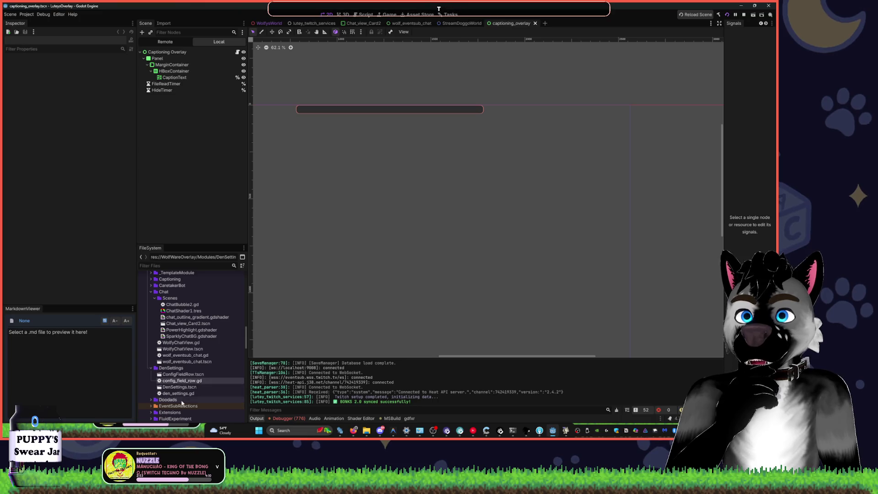
Set the DenSettings folder colour to Red
{"action": "double_click", "coordinate": [170, 368]}
{"action": "right_click", "coordinate": [177, 368]}
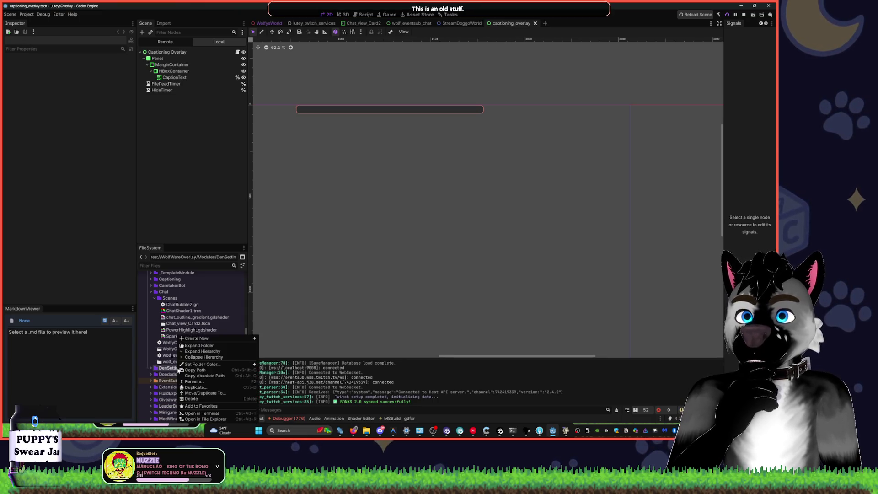
{"action": "mouse_move", "coordinate": [253, 365]}
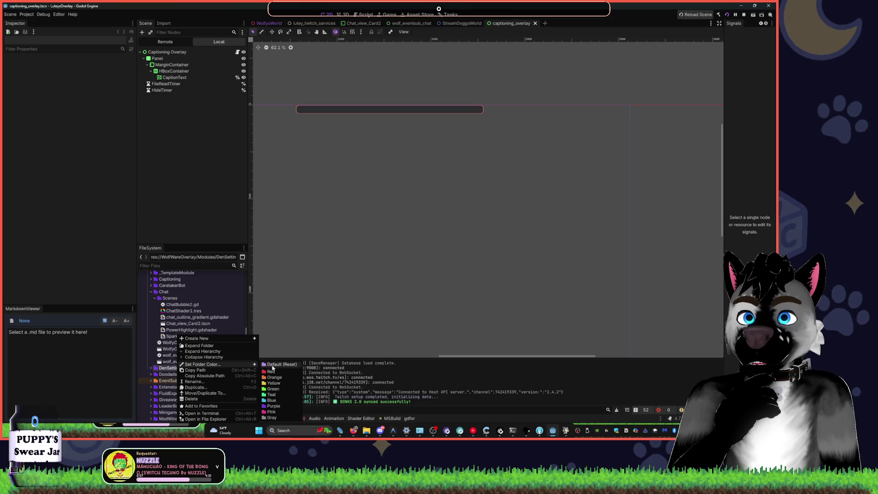
{"action": "left_click", "coordinate": [276, 372]}
{"action": "left_click", "coordinate": [173, 381]}
Expand the Doodads folder and open doodad_manager.tscn
{"action": "scroll", "coordinate": [156, 347], "scroll_direction": "down", "scroll_amount": 2}
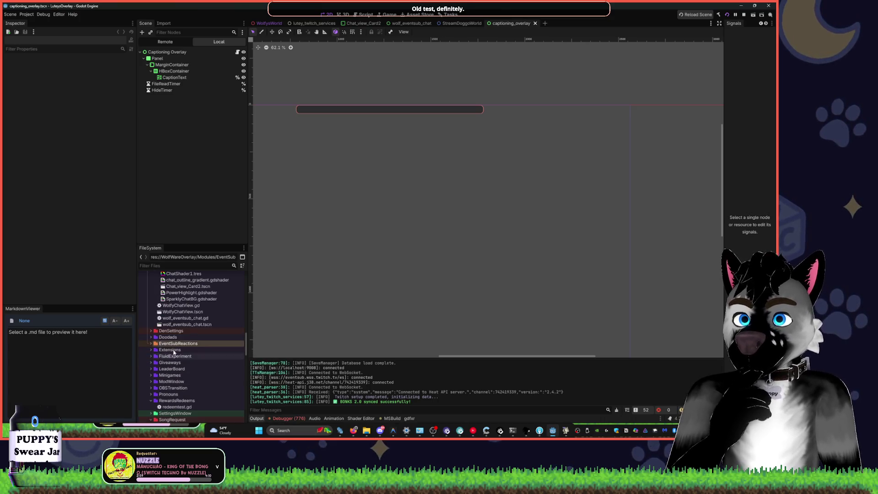
{"action": "left_click", "coordinate": [151, 337]}
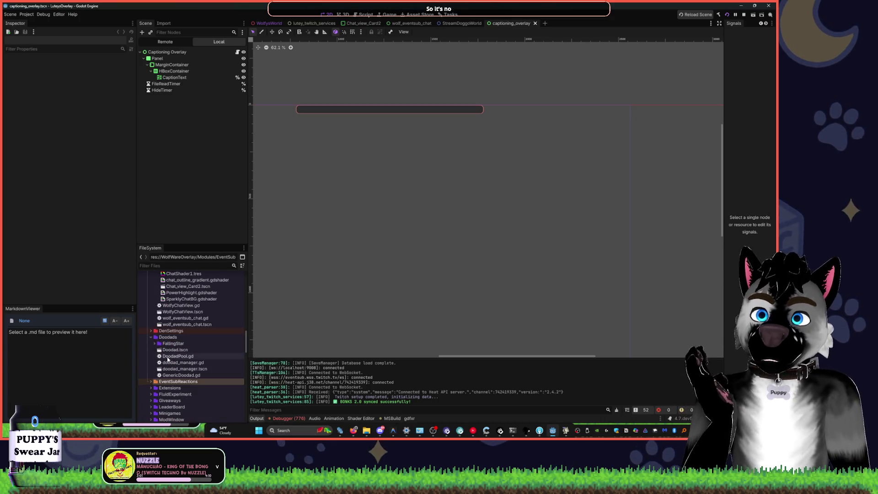
{"action": "left_click", "coordinate": [152, 344]}
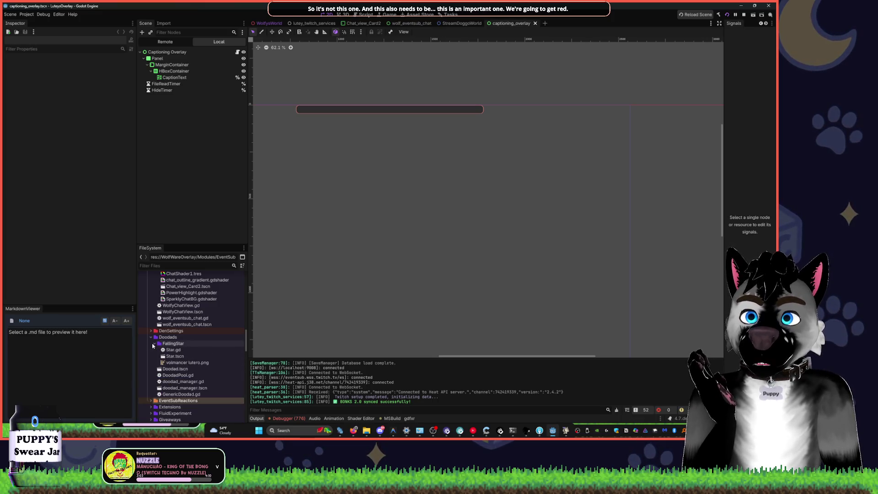
{"action": "left_click_drag", "start_coordinate": [153, 346], "coordinate": [197, 370]}
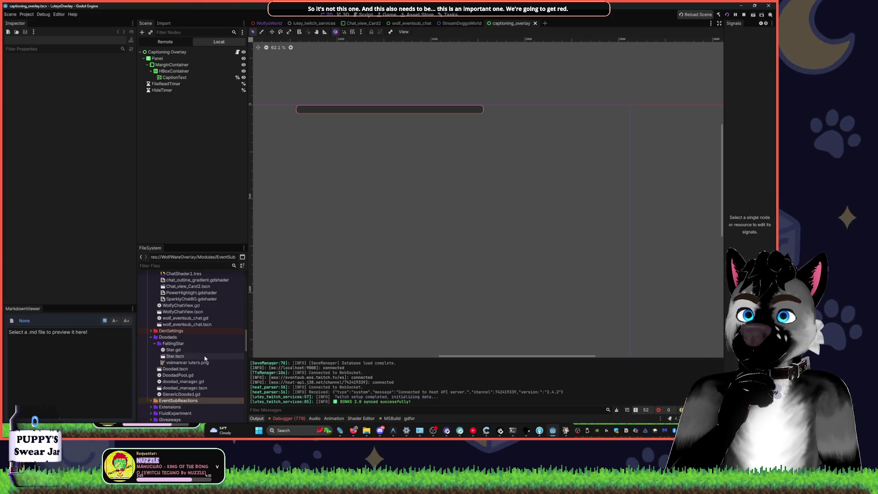
{"action": "left_click", "coordinate": [206, 375]}
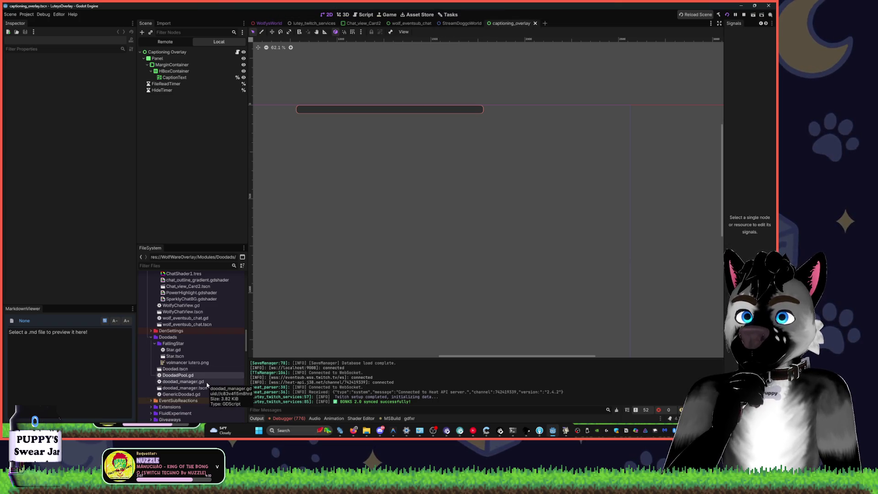
{"action": "double_click", "coordinate": [201, 388]}
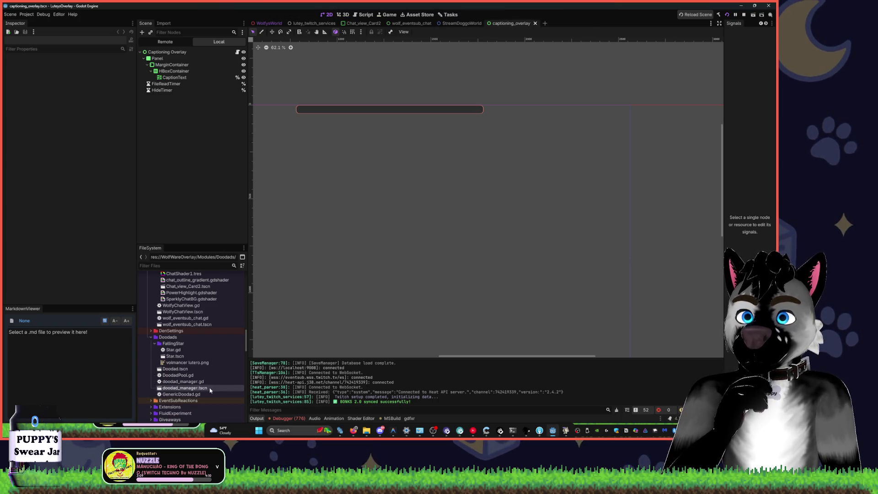
{"action": "scroll", "coordinate": [421, 257], "scroll_direction": "down", "scroll_amount": 4}
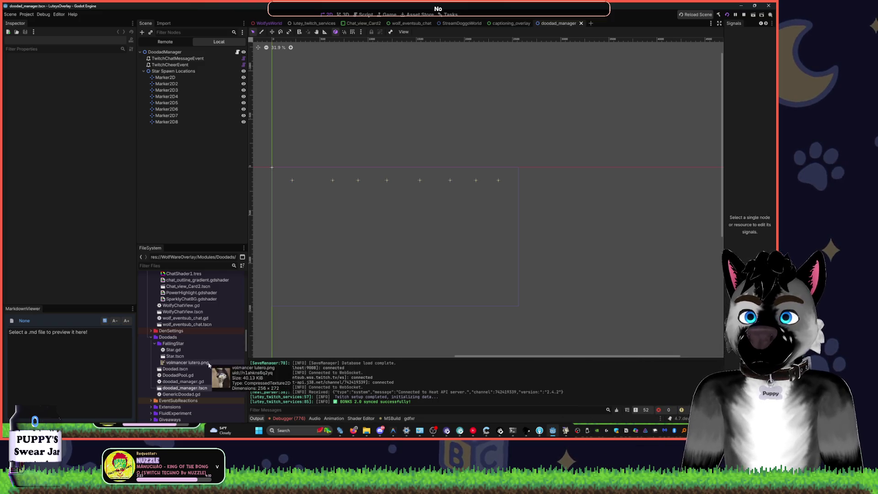
Filter the FileSystem to .tscn files and collapse the 25demo, addons, example and Mods folders
{"action": "scroll", "coordinate": [183, 357], "scroll_direction": "down", "scroll_amount": 3}
{"action": "left_click", "coordinate": [155, 343]}
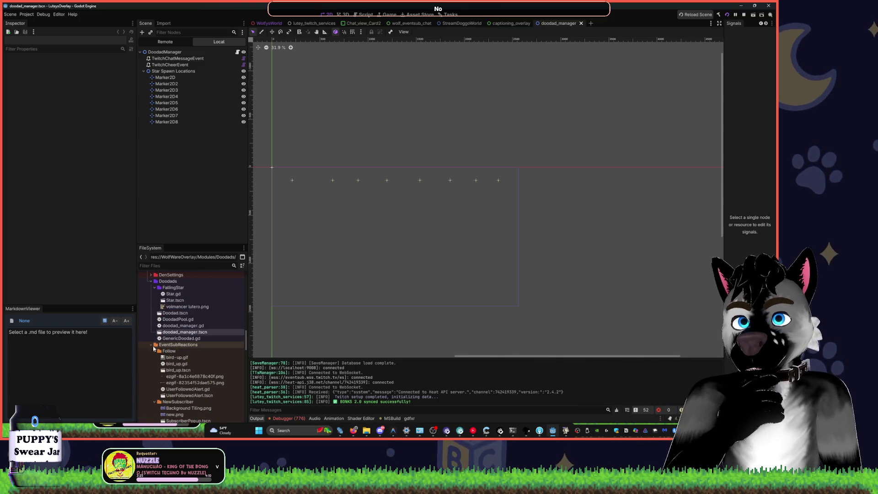
{"action": "type", "text": ".t"}
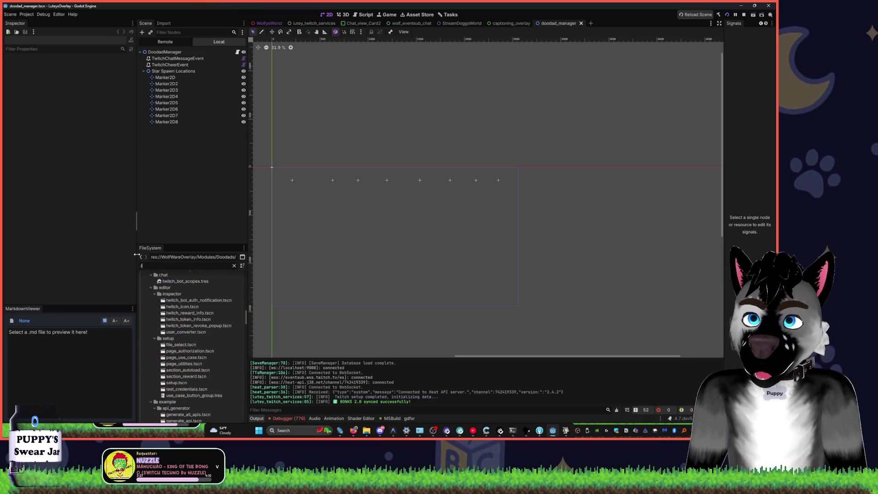
{"action": "type", "text": "scn"}
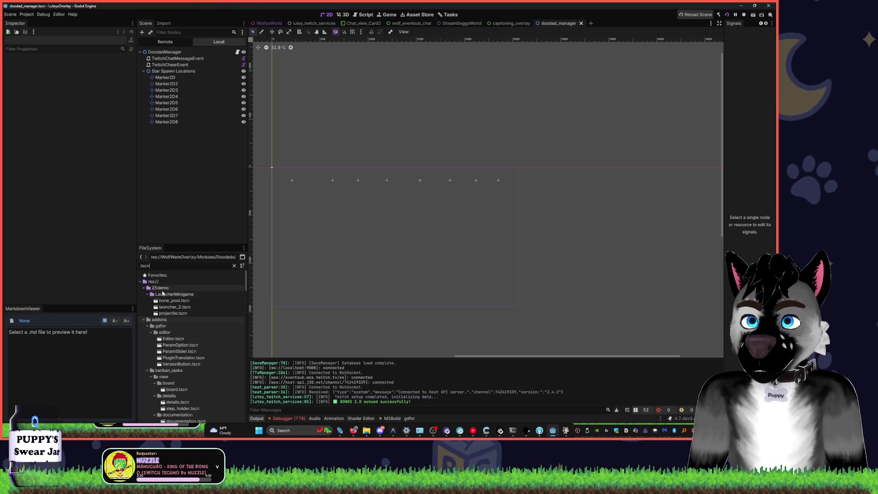
{"action": "left_click", "coordinate": [143, 288]}
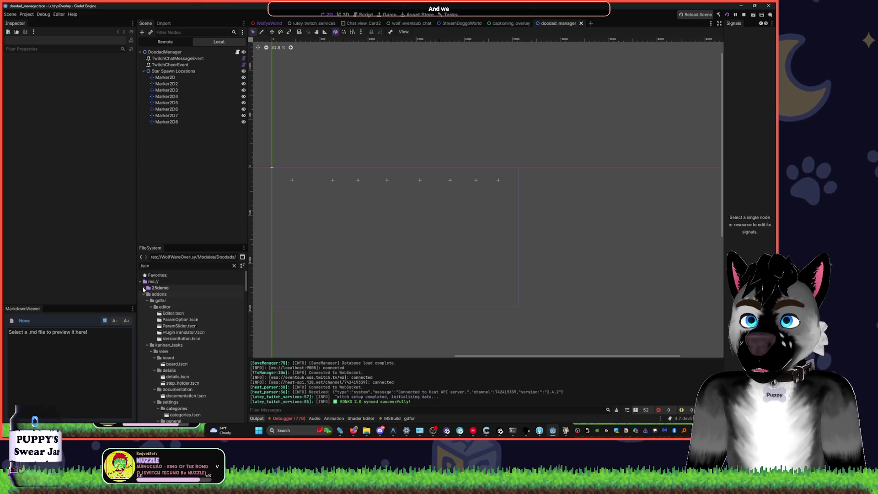
{"action": "left_click", "coordinate": [143, 294]}
{"action": "left_click", "coordinate": [144, 300]}
{"action": "left_click", "coordinate": [144, 307]}
{"action": "scroll", "coordinate": [182, 310], "scroll_direction": "down", "scroll_amount": 10}
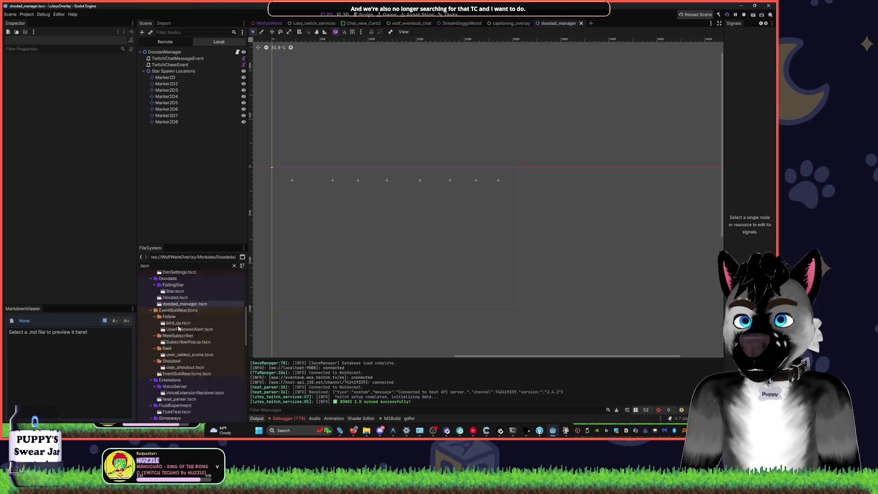
{"action": "scroll", "coordinate": [182, 310], "scroll_direction": "up", "scroll_amount": 5}
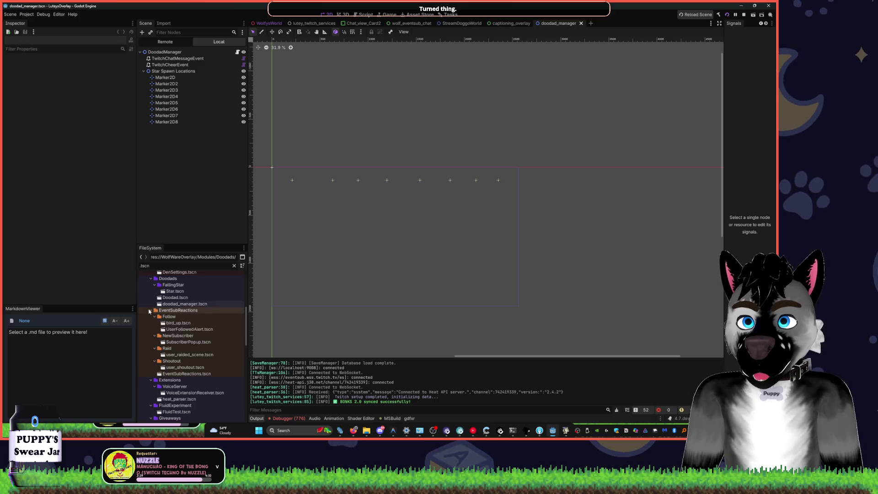
Collapse the EventSubReactions, VoiceServer, Extensions, FluidExperiment, Giveaways and Minigames folders
{"action": "left_click", "coordinate": [150, 311]}
{"action": "left_click", "coordinate": [156, 316]}
{"action": "left_click", "coordinate": [154, 322]}
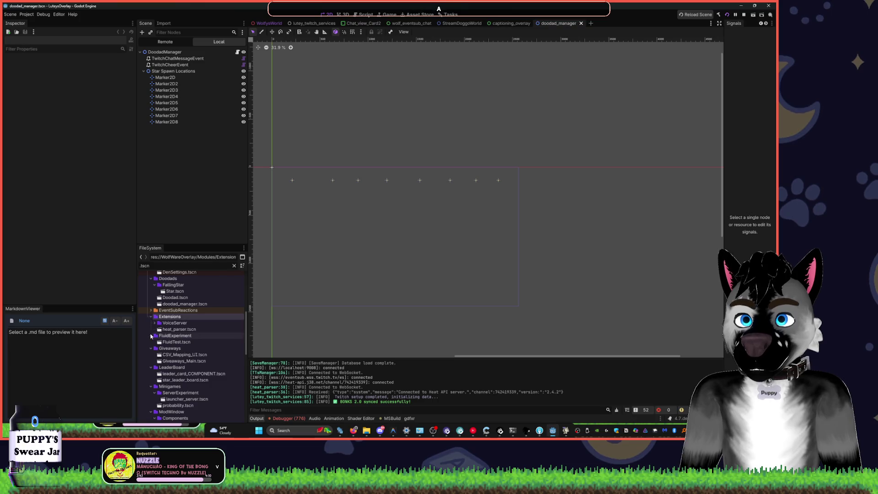
{"action": "left_click", "coordinate": [152, 317]}
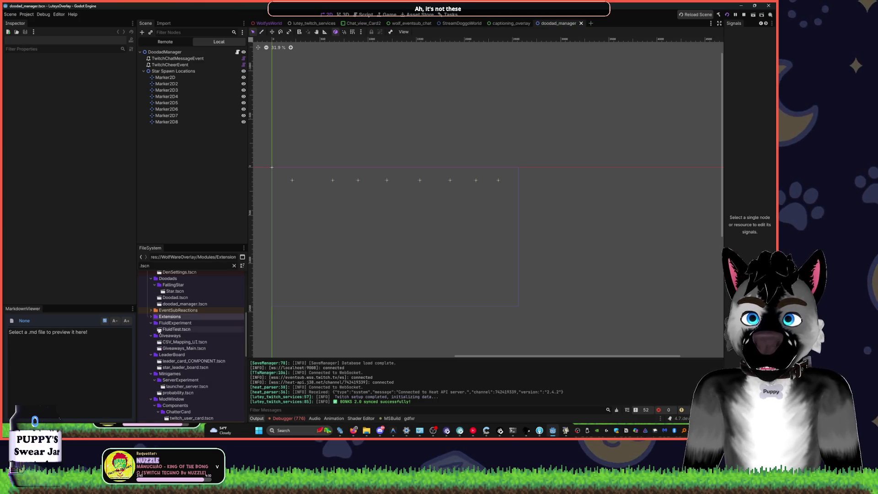
{"action": "left_click", "coordinate": [151, 322]}
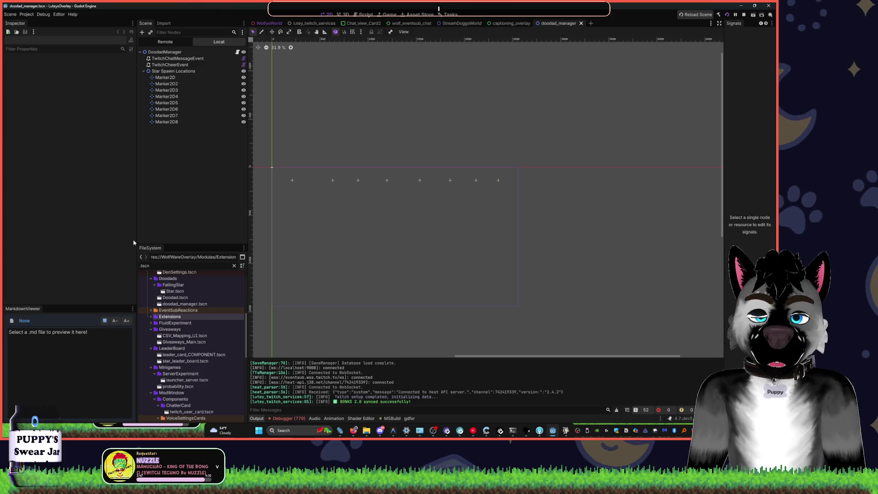
{"action": "left_click", "coordinate": [150, 330]}
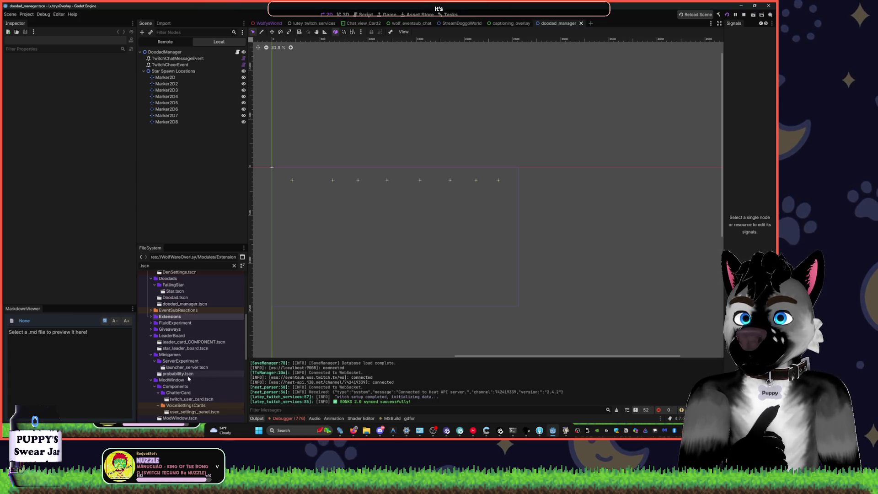
{"action": "left_click", "coordinate": [150, 354]}
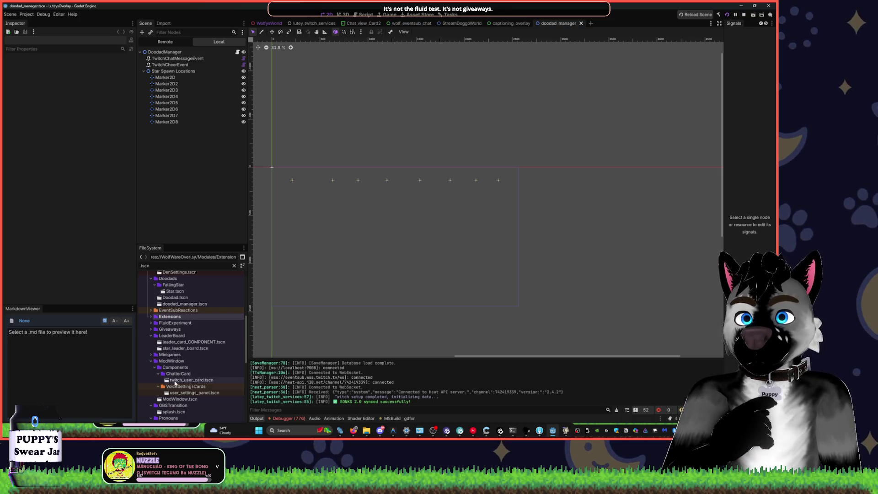
Open twitch_user_card.tscn, then OBSTransition's splash.tscn in a new scene tab
{"action": "double_click", "coordinate": [174, 381]}
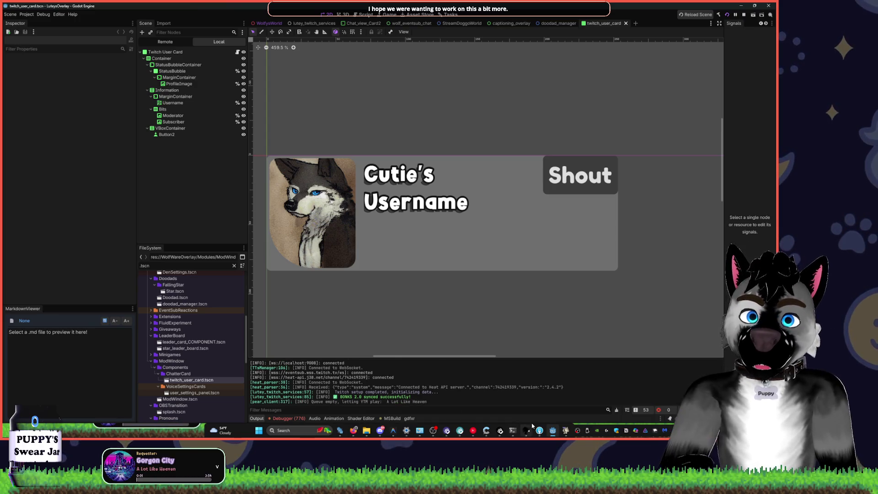
{"action": "left_click", "coordinate": [473, 430]}
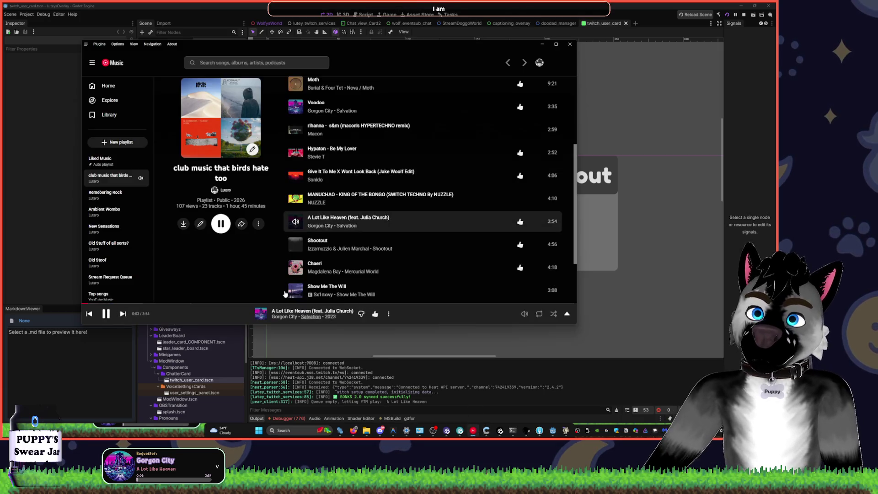
{"action": "left_click", "coordinate": [676, 175]}
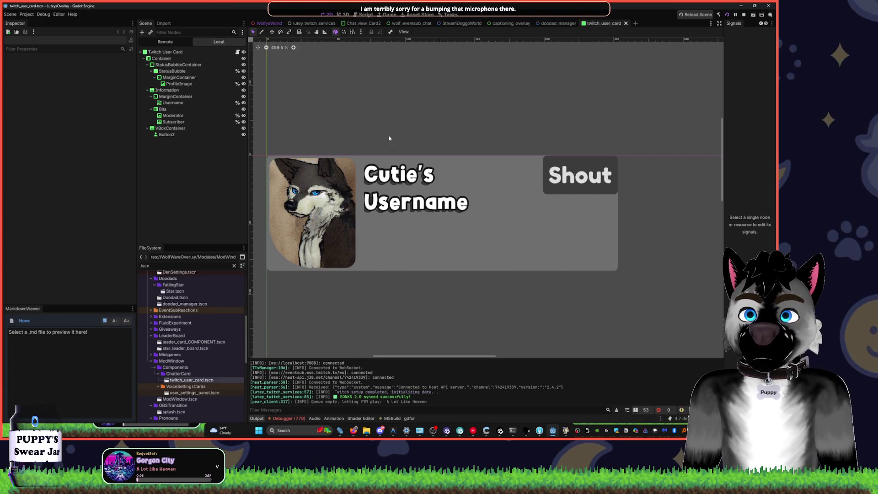
{"action": "scroll", "coordinate": [185, 372], "scroll_direction": "down", "scroll_amount": 3}
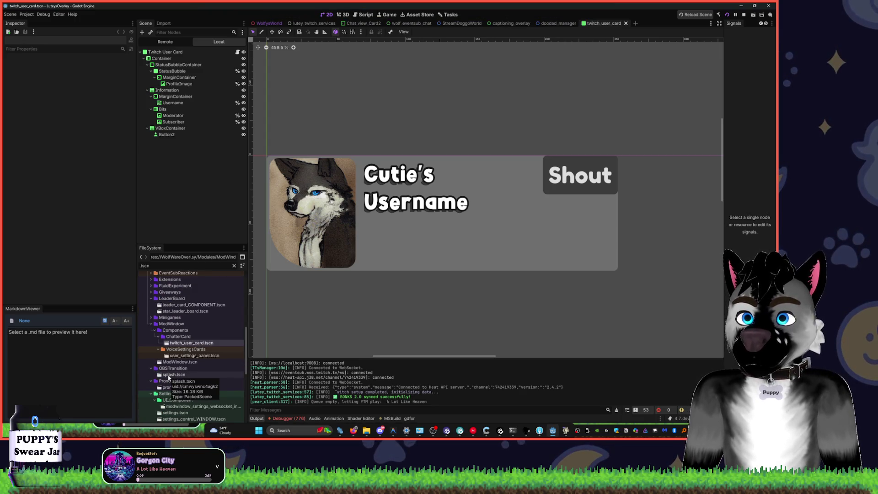
{"action": "left_click", "coordinate": [179, 362]}
{"action": "double_click", "coordinate": [171, 374]}
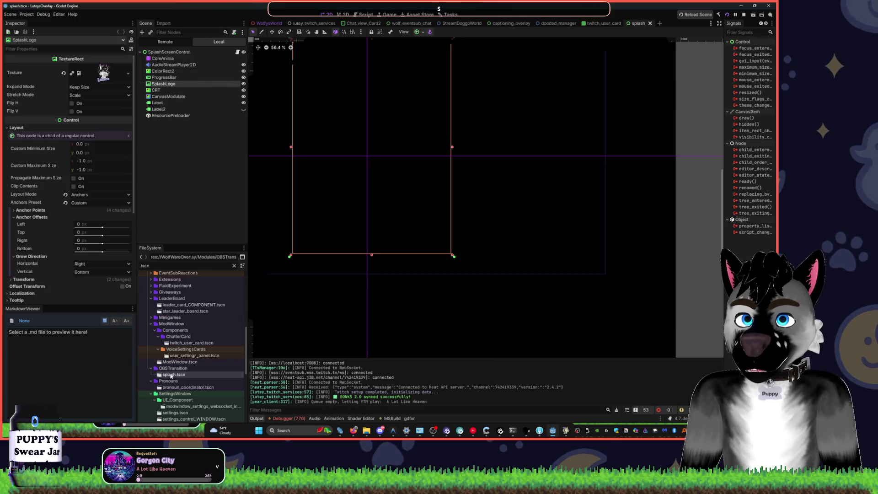
Check with View Owners that no scene uses splash.tscn, then collapse OBSTransition
{"action": "scroll", "coordinate": [448, 111], "scroll_direction": "down", "scroll_amount": 3}
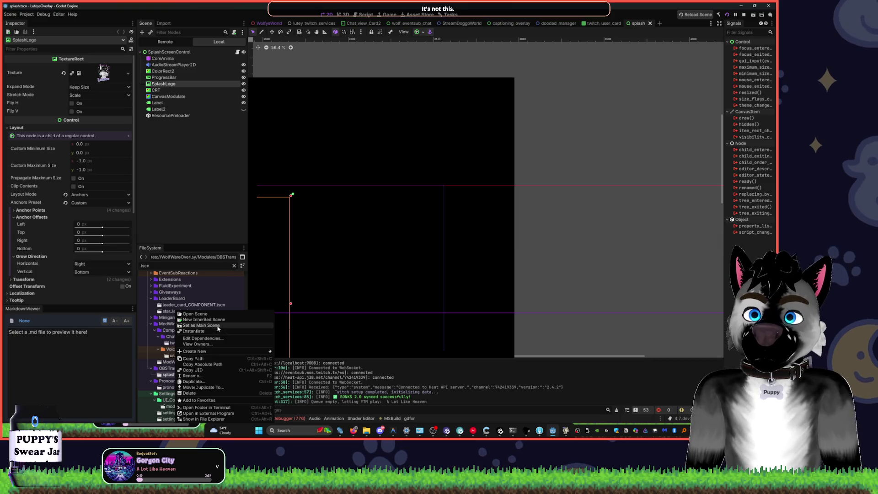
{"action": "left_click", "coordinate": [392, 278]}
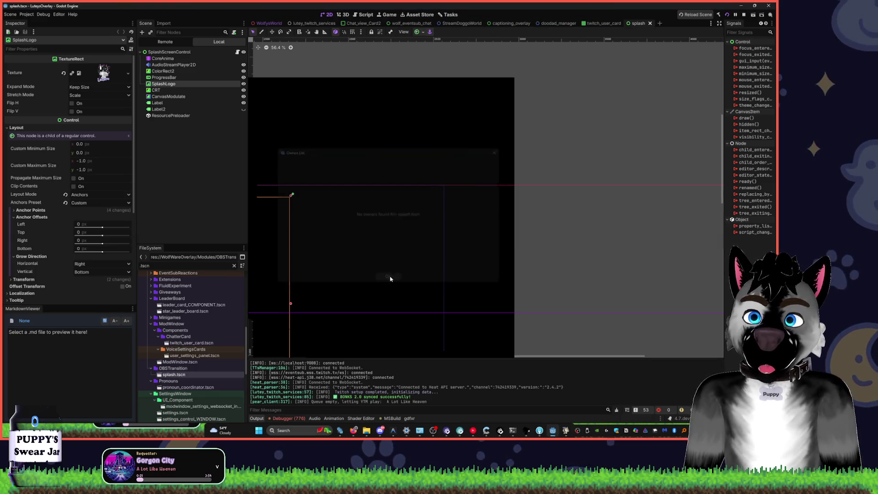
{"action": "left_click", "coordinate": [151, 368]}
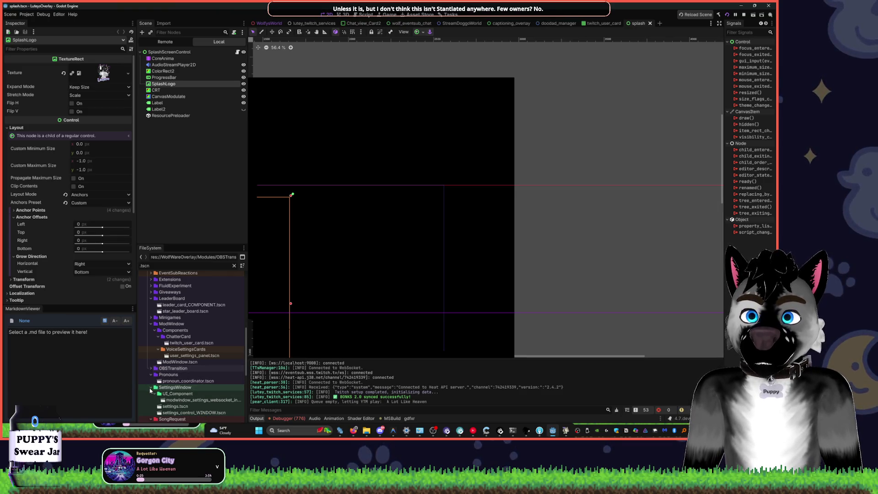
Collapse PearAPIController and StreamDoggos and open SwearJar's SwearJarModel.tscn
{"action": "scroll", "coordinate": [197, 377], "scroll_direction": "down", "scroll_amount": 5}
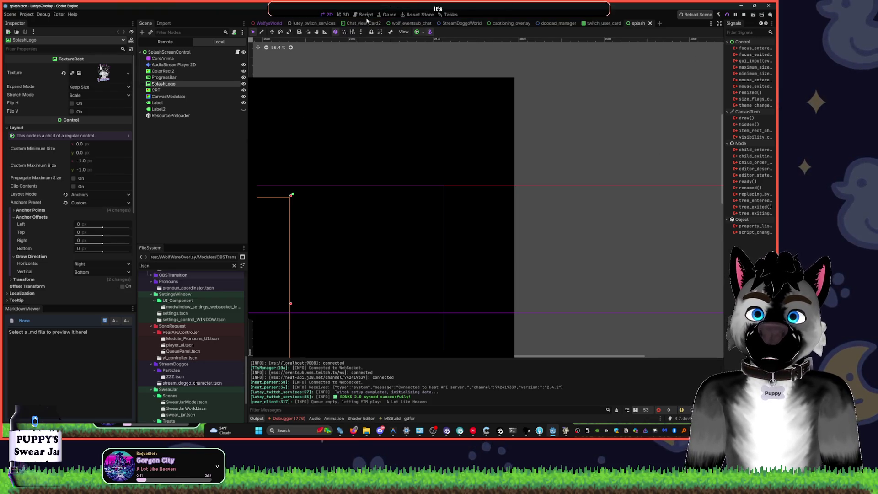
{"action": "scroll", "coordinate": [558, 136], "scroll_direction": "down", "scroll_amount": 2}
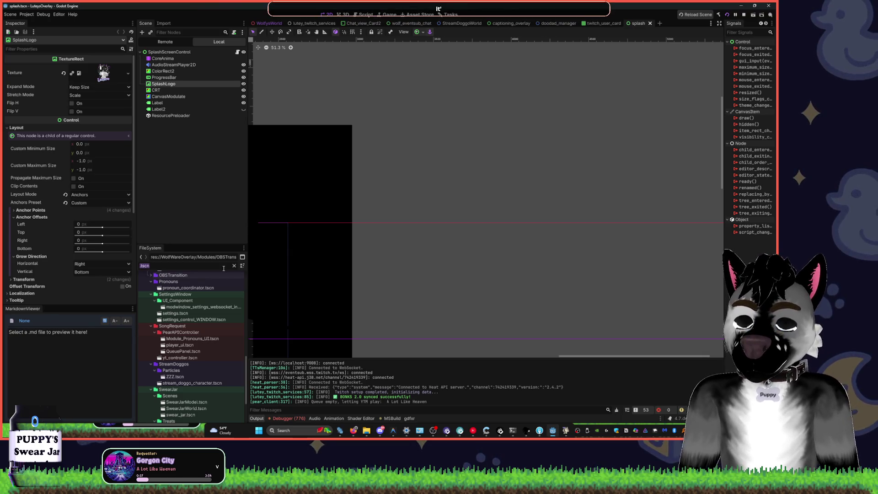
{"action": "scroll", "coordinate": [190, 313], "scroll_direction": "down", "scroll_amount": 1}
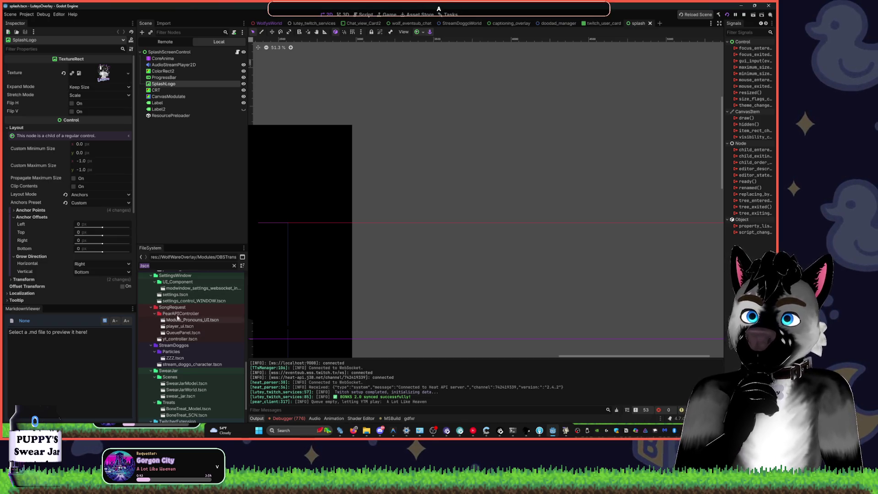
{"action": "left_click", "coordinate": [154, 314]}
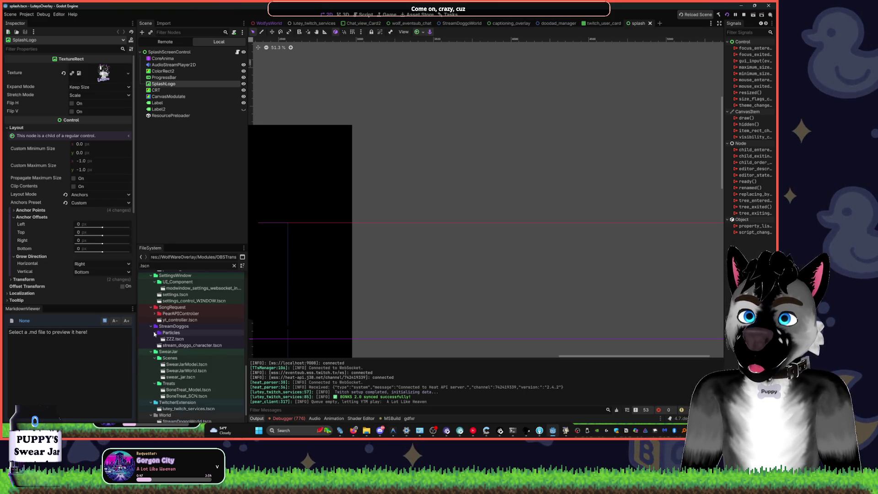
{"action": "left_click", "coordinate": [151, 326]}
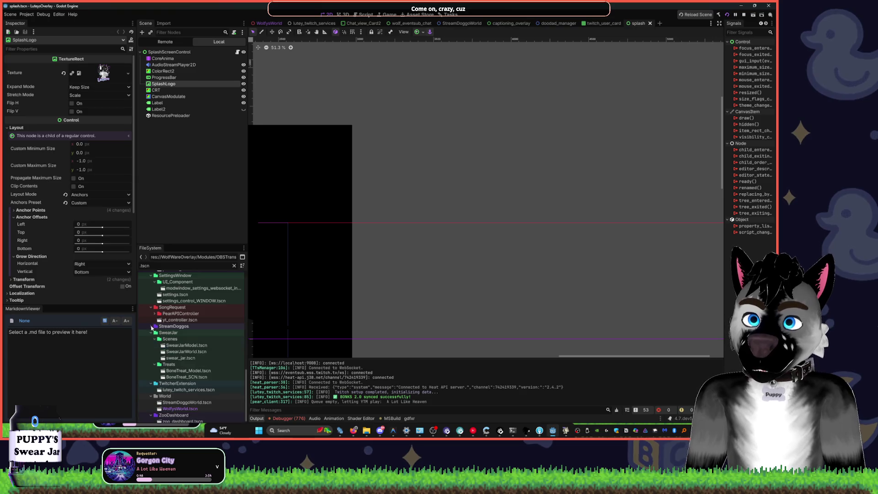
{"action": "left_click", "coordinate": [172, 346]}
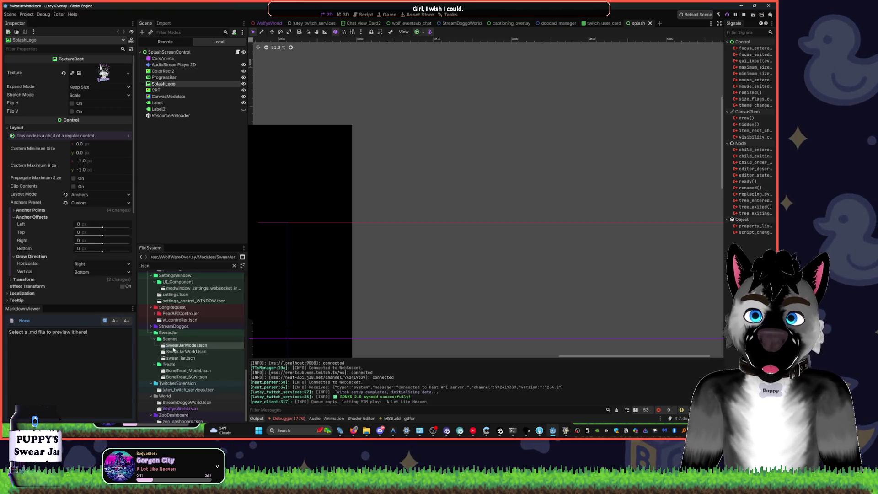
{"action": "double_click", "coordinate": [172, 349]}
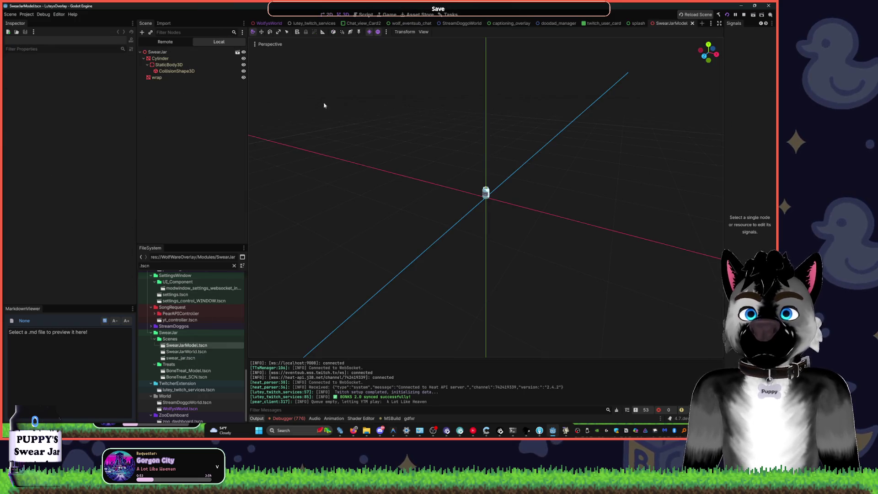
Orbit and zoom the 3D view onto the swear jar model
{"action": "left_click_drag", "start_coordinate": [474, 180], "coordinate": [533, 178]}
{"action": "scroll", "coordinate": [538, 183], "scroll_direction": "up", "scroll_amount": 6}
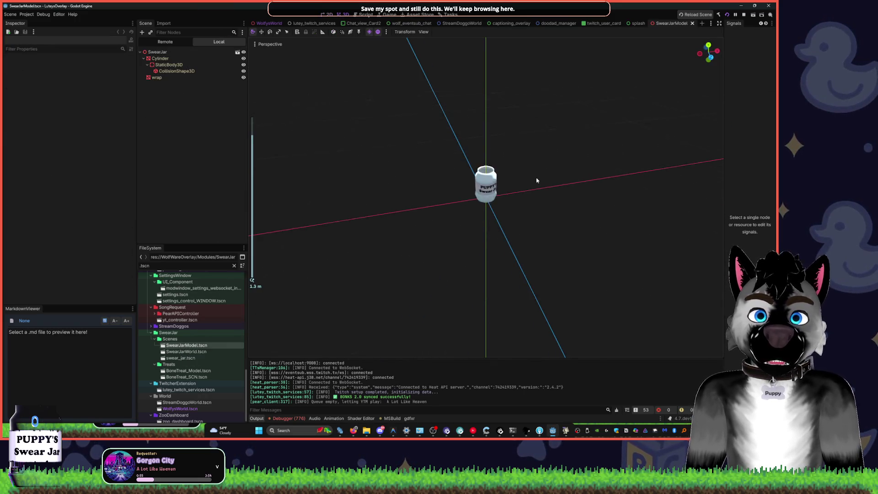
{"action": "left_click_drag", "start_coordinate": [553, 225], "coordinate": [424, 215]}
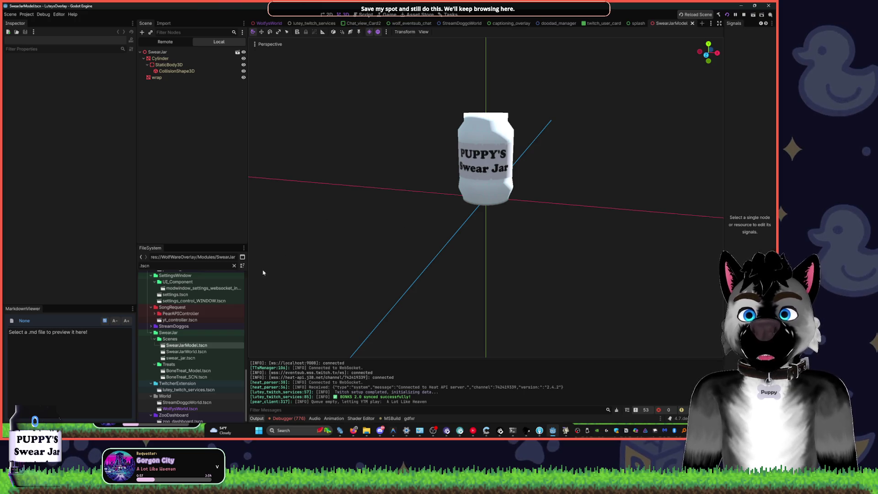
Open the SwearJarWorld scene, bring the jar up close and select the SwearJar node
{"action": "double_click", "coordinate": [205, 351]}
{"action": "left_click_drag", "start_coordinate": [425, 215], "coordinate": [455, 218]}
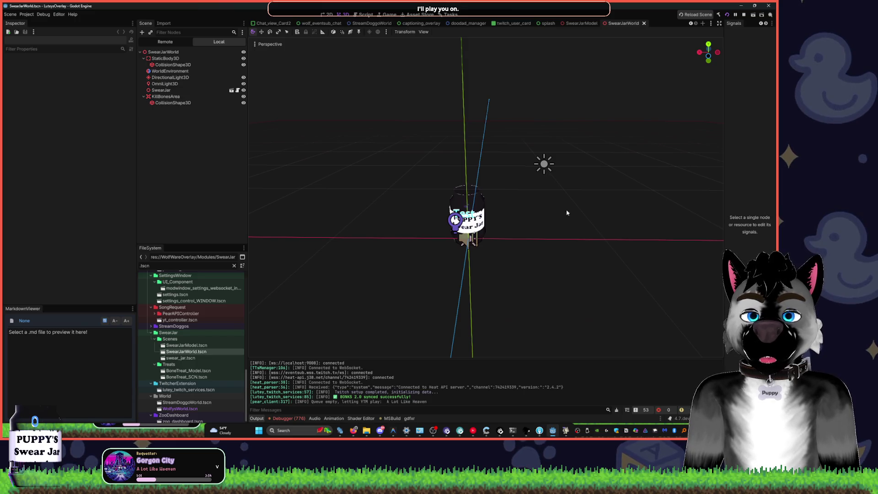
{"action": "left_click_drag", "start_coordinate": [562, 203], "coordinate": [549, 208]}
{"action": "scroll", "coordinate": [548, 207], "scroll_direction": "up", "scroll_amount": 5}
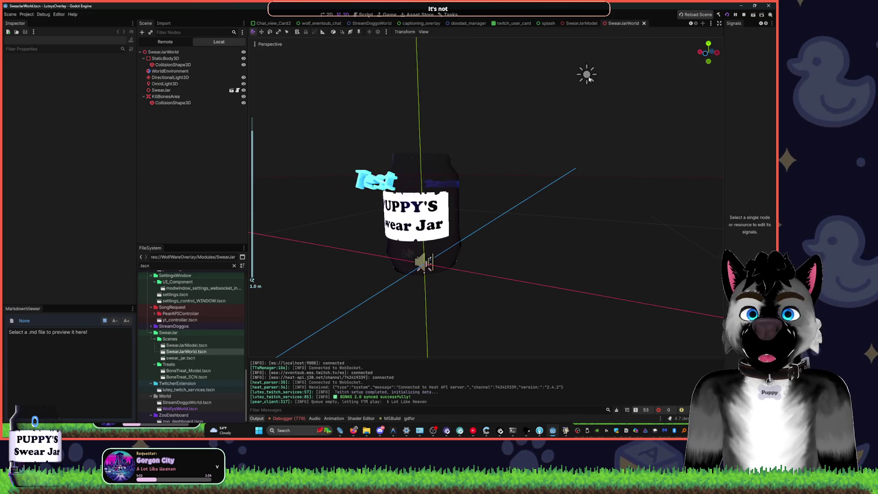
{"action": "left_click", "coordinate": [417, 219]}
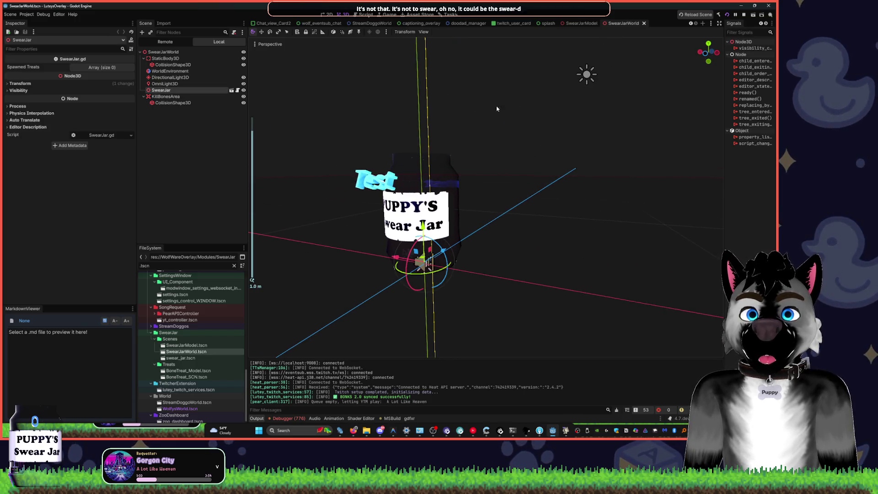
Toggle the OmniLight3D off and back on, then inspect WorldEnvironment's Environment resource settings
{"action": "left_click", "coordinate": [209, 84]}
{"action": "left_click", "coordinate": [244, 84]}
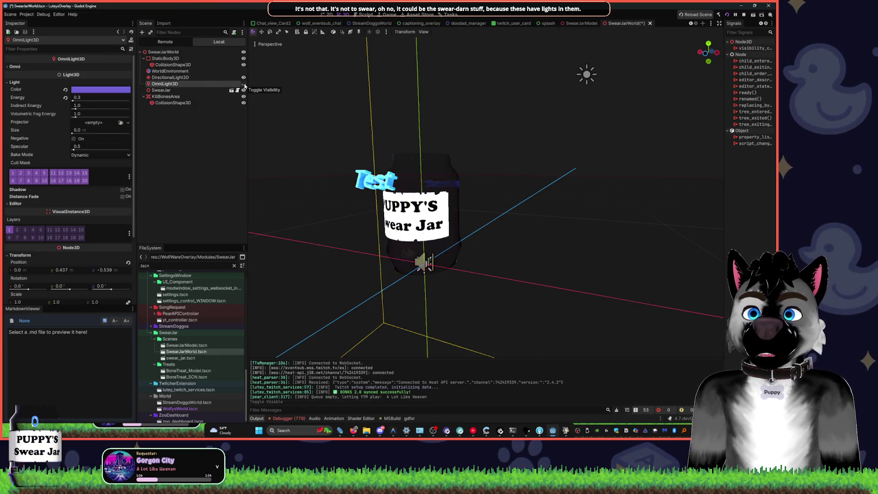
{"action": "left_click", "coordinate": [244, 85]}
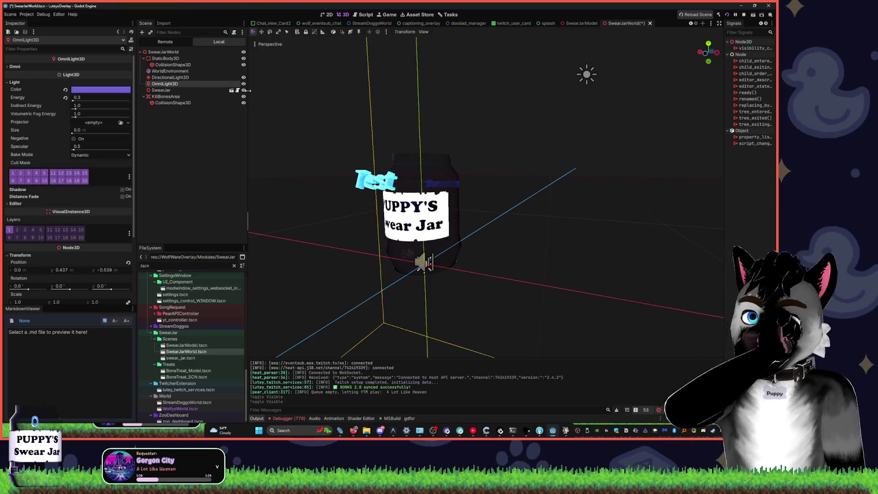
{"action": "left_click", "coordinate": [193, 71]}
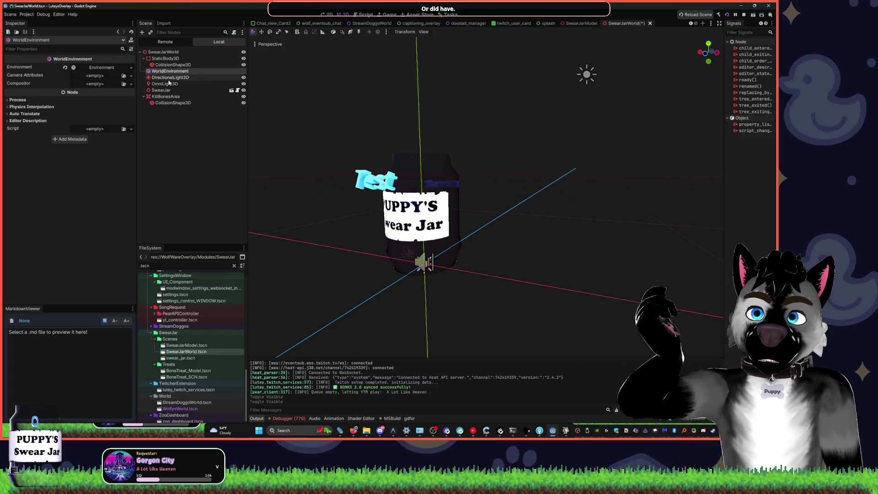
{"action": "left_click", "coordinate": [108, 69]}
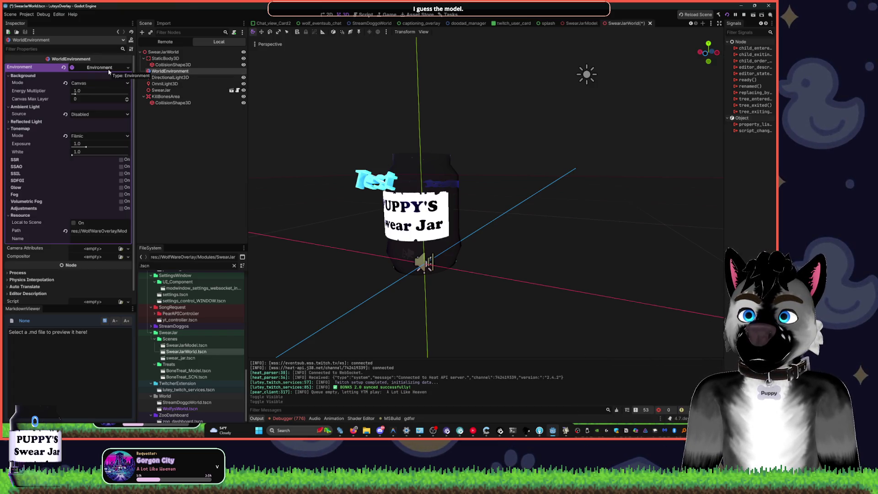
Delete the WorldEnvironment node, then undo the deletion to restore it
{"action": "left_click", "coordinate": [181, 77]}
{"action": "left_click", "coordinate": [184, 73]}
{"action": "key", "text": "Delete"}
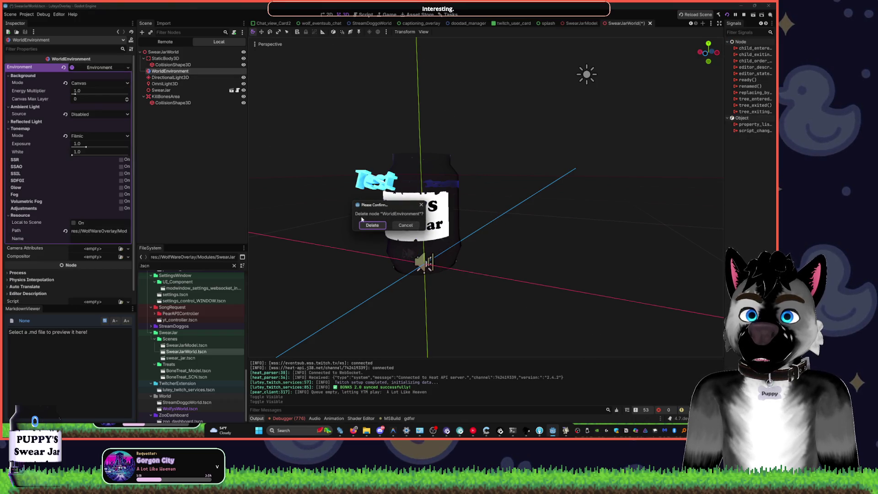
{"action": "left_click", "coordinate": [367, 223]}
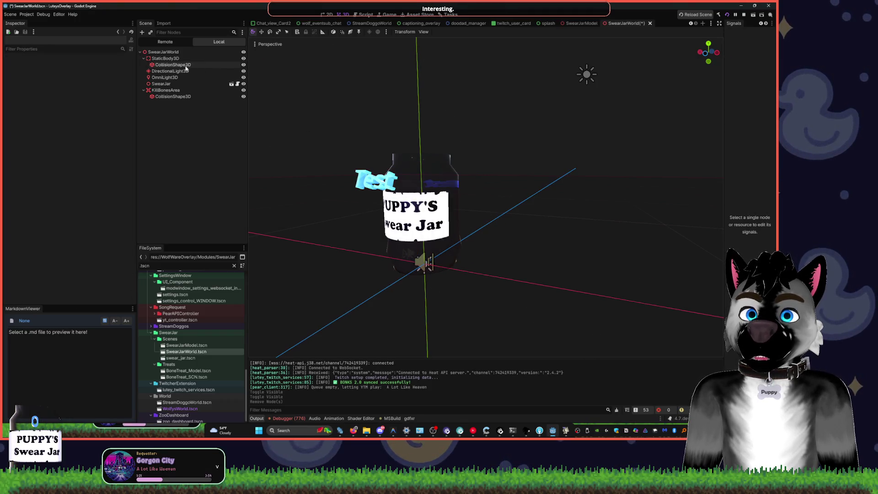
{"action": "key", "text": "super"}
{"action": "key", "text": "super"}
{"action": "key", "text": "ctrl+z"}
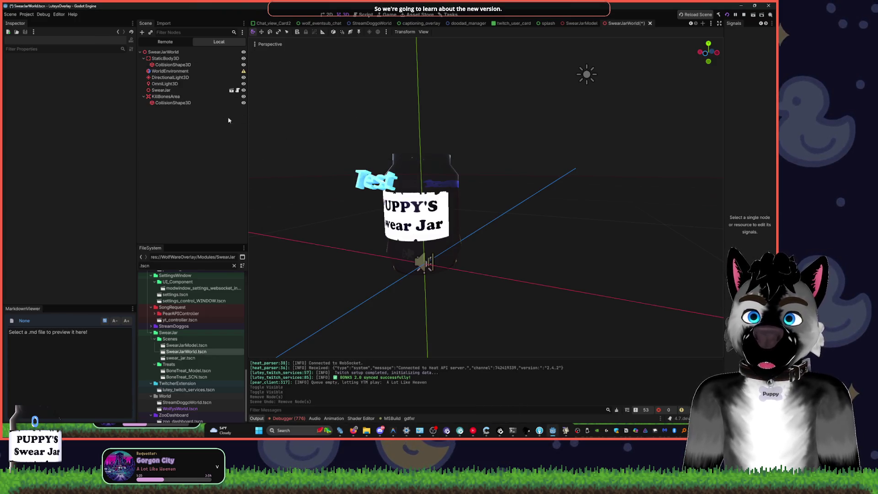
Switch to SwearJarModel and back, then delete WorldEnvironment again and confirm
{"action": "left_click", "coordinate": [170, 71]}
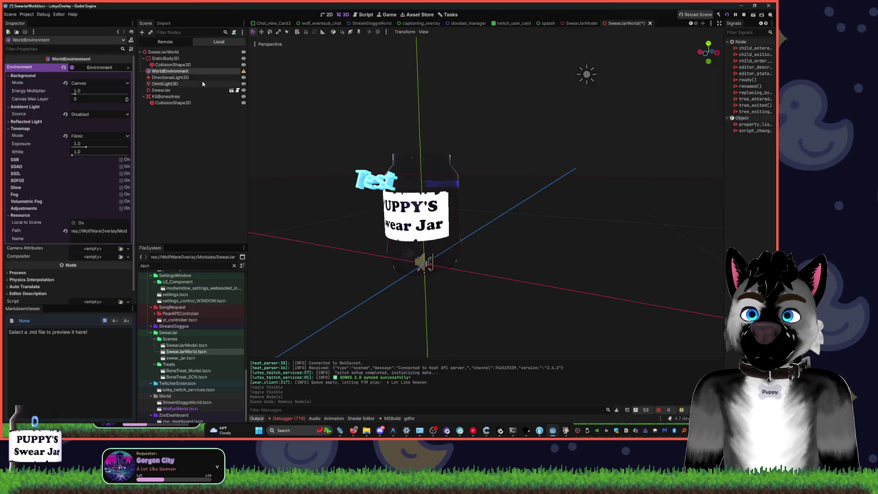
{"action": "mouse_move", "coordinate": [244, 75]}
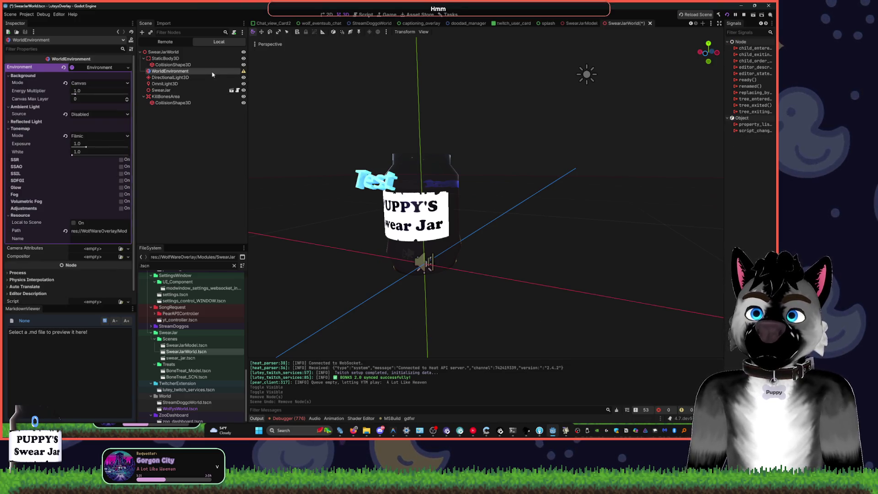
{"action": "left_click", "coordinate": [581, 23]}
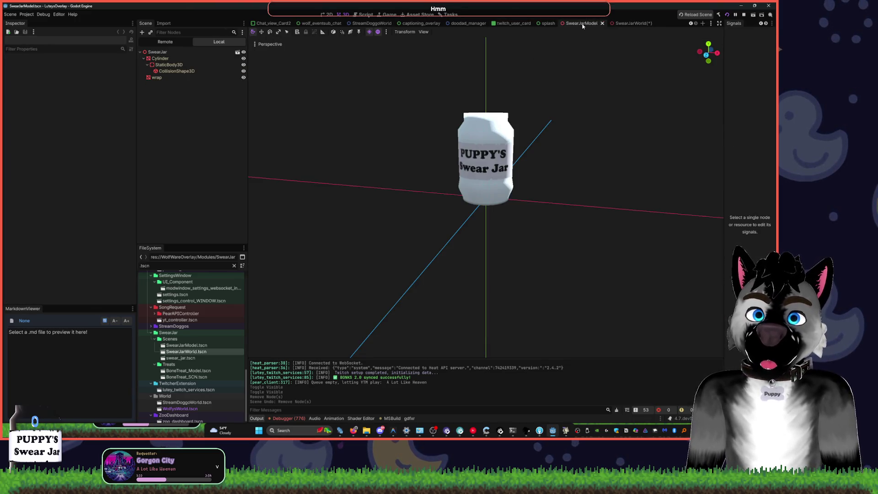
{"action": "left_click", "coordinate": [631, 23]}
{"action": "left_click", "coordinate": [169, 78]}
{"action": "left_click", "coordinate": [170, 70]}
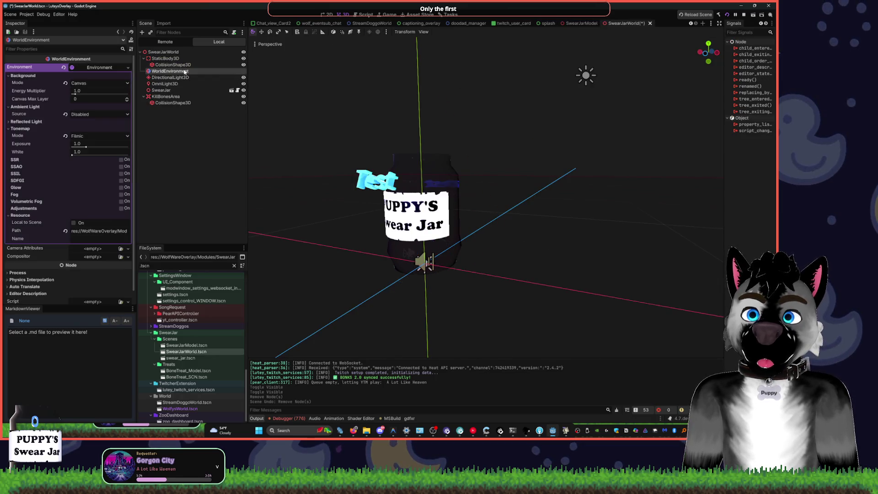
{"action": "key", "text": "Delete"}
{"action": "left_click", "coordinate": [372, 225]}
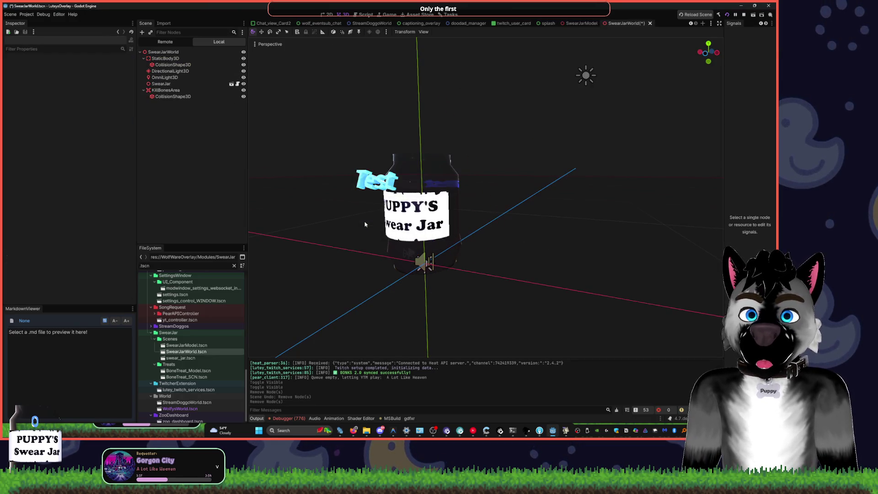
{"action": "mouse_move", "coordinate": [413, 190]}
{"action": "left_mouse_down"}
{"action": "mouse_move", "coordinate": [440, 205]}
{"action": "mouse_move", "coordinate": [313, 210]}
{"action": "mouse_move", "coordinate": [289, 195]}
{"action": "left_mouse_up"}
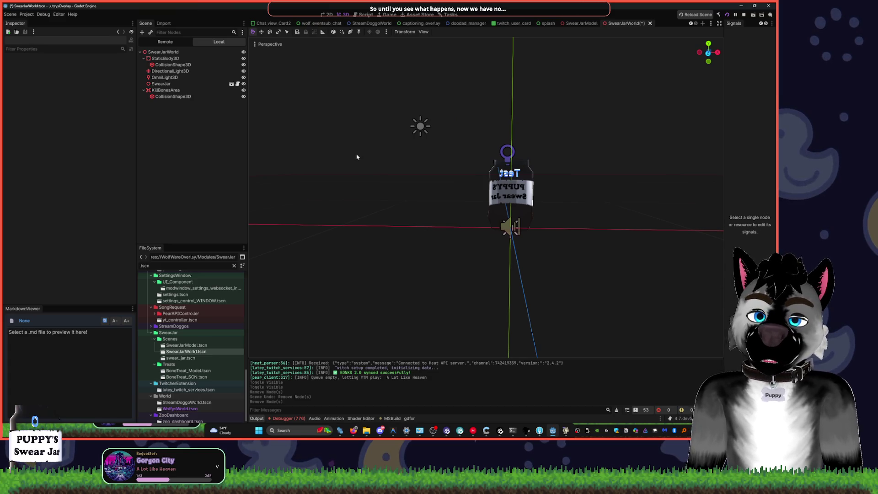
{"action": "mouse_move", "coordinate": [362, 157]}
{"action": "left_mouse_down"}
{"action": "mouse_move", "coordinate": [521, 165]}
{"action": "mouse_move", "coordinate": [554, 155]}
{"action": "mouse_move", "coordinate": [496, 160]}
{"action": "mouse_move", "coordinate": [544, 149]}
{"action": "mouse_move", "coordinate": [515, 147]}
{"action": "mouse_move", "coordinate": [583, 176]}
{"action": "mouse_move", "coordinate": [644, 176]}
{"action": "mouse_move", "coordinate": [523, 184]}
{"action": "mouse_move", "coordinate": [571, 180]}
{"action": "left_mouse_up"}
{"action": "scroll", "coordinate": [523, 184], "scroll_direction": "down", "scroll_amount": 5}
{"action": "scroll", "coordinate": [539, 188], "scroll_direction": "up", "scroll_amount": 6}
{"action": "scroll", "coordinate": [539, 189], "scroll_direction": "up", "scroll_amount": 1}
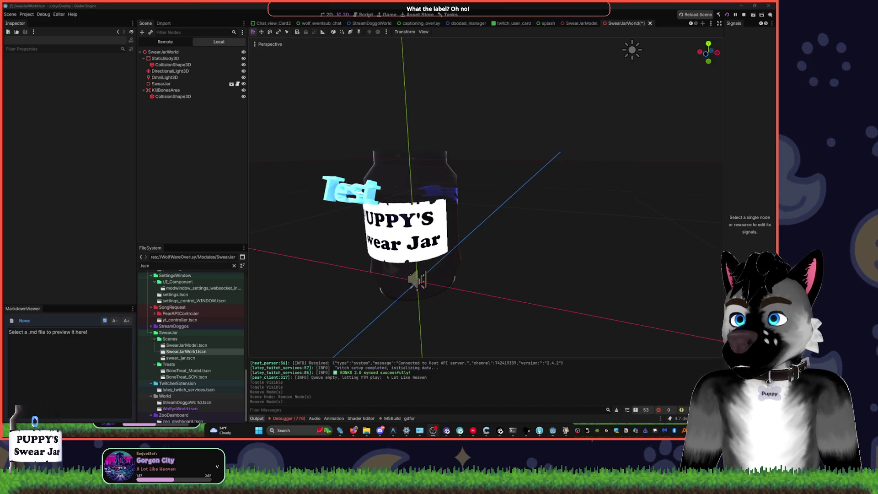
{"action": "mouse_move", "coordinate": [527, 246]}
{"action": "left_mouse_down"}
{"action": "mouse_move", "coordinate": [564, 233]}
{"action": "mouse_move", "coordinate": [499, 232]}
{"action": "left_mouse_up"}
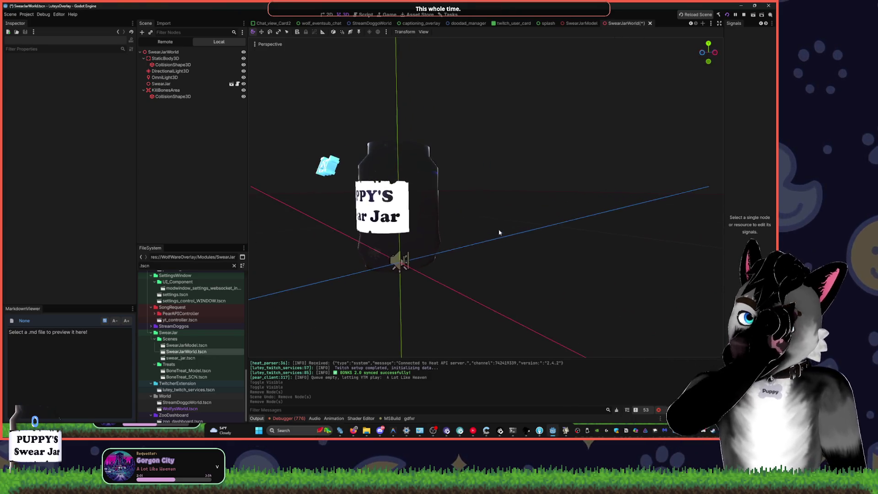
{"action": "scroll", "coordinate": [499, 232], "scroll_direction": "down", "scroll_amount": 5}
{"action": "mouse_move", "coordinate": [567, 212]}
{"action": "left_mouse_down"}
{"action": "mouse_move", "coordinate": [631, 204]}
{"action": "mouse_move", "coordinate": [587, 210]}
{"action": "mouse_move", "coordinate": [615, 215]}
{"action": "mouse_move", "coordinate": [623, 229]}
{"action": "mouse_move", "coordinate": [548, 223]}
{"action": "mouse_move", "coordinate": [553, 203]}
{"action": "mouse_move", "coordinate": [525, 239]}
{"action": "left_mouse_up"}
{"action": "scroll", "coordinate": [548, 223], "scroll_direction": "up", "scroll_amount": 8}
{"action": "scroll", "coordinate": [525, 239], "scroll_direction": "up", "scroll_amount": 3}
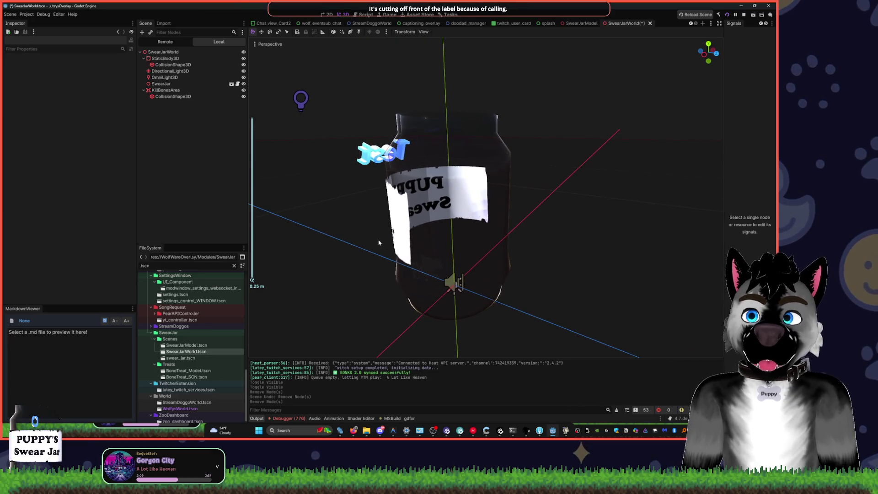
{"action": "mouse_move", "coordinate": [325, 147]}
{"action": "left_mouse_down"}
{"action": "mouse_move", "coordinate": [464, 139]}
{"action": "mouse_move", "coordinate": [472, 207]}
{"action": "left_mouse_up"}
{"action": "scroll", "coordinate": [486, 208], "scroll_direction": "up", "scroll_amount": 5}
{"action": "key", "text": "f"}
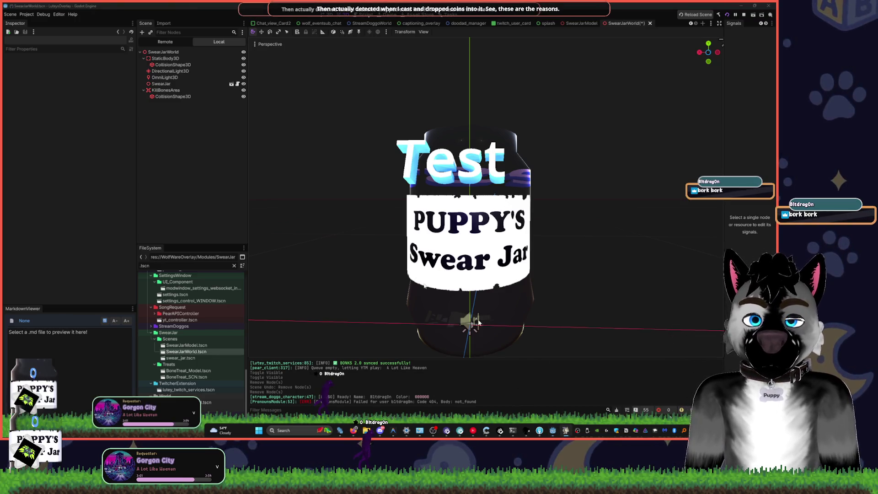
Run the overlay project, close its ModView window, and stop the run to rebuild
{"action": "left_click", "coordinate": [554, 429]}
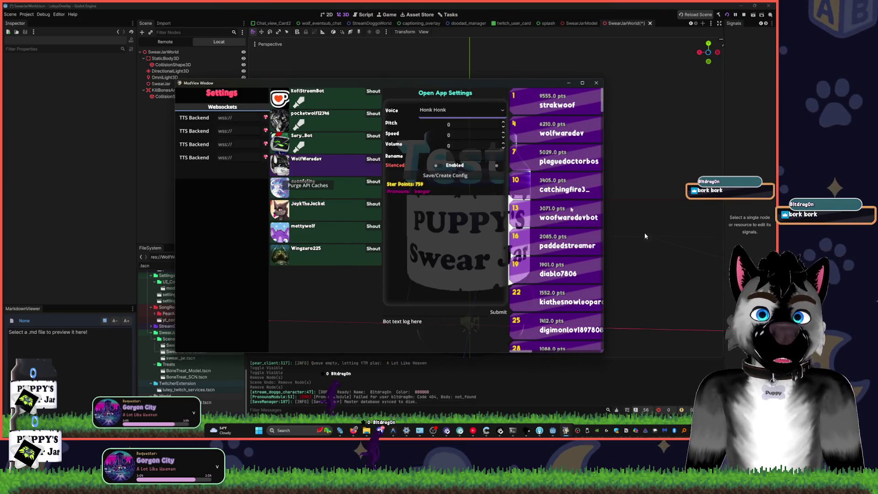
{"action": "left_click", "coordinate": [737, 16]}
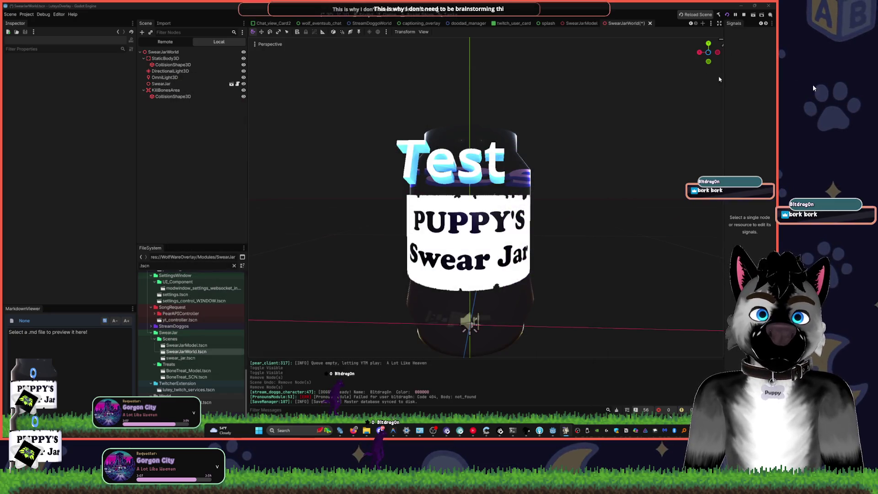
{"action": "left_click", "coordinate": [727, 15]}
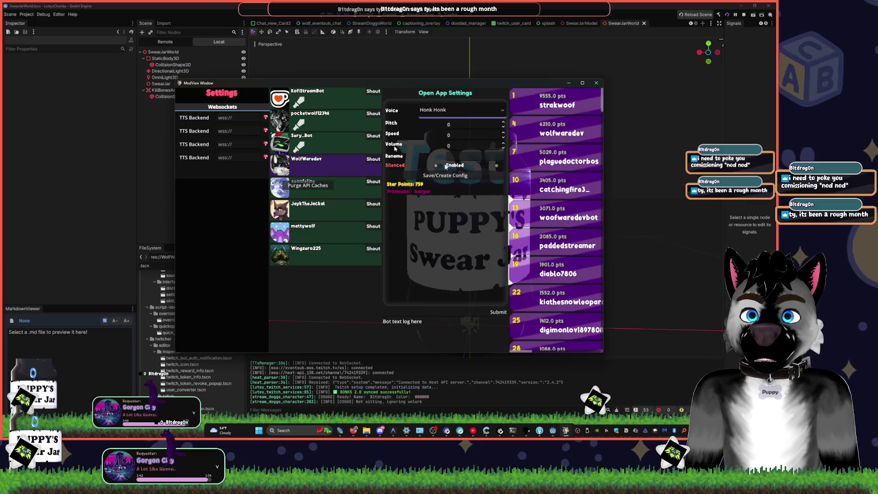
{"action": "left_click", "coordinate": [654, 155]}
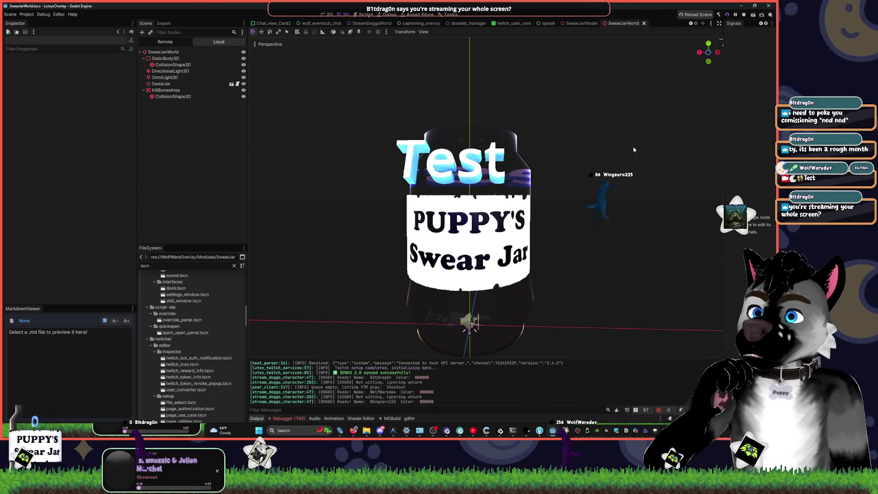
Switch to the 2D workspace, run the project with F5, close it and relaunch
{"action": "left_click", "coordinate": [335, 16]}
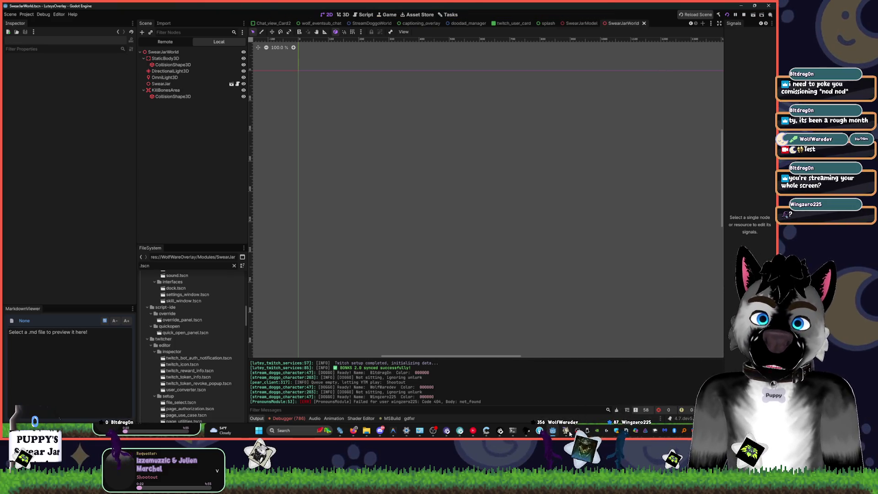
{"action": "key", "text": "F5"}
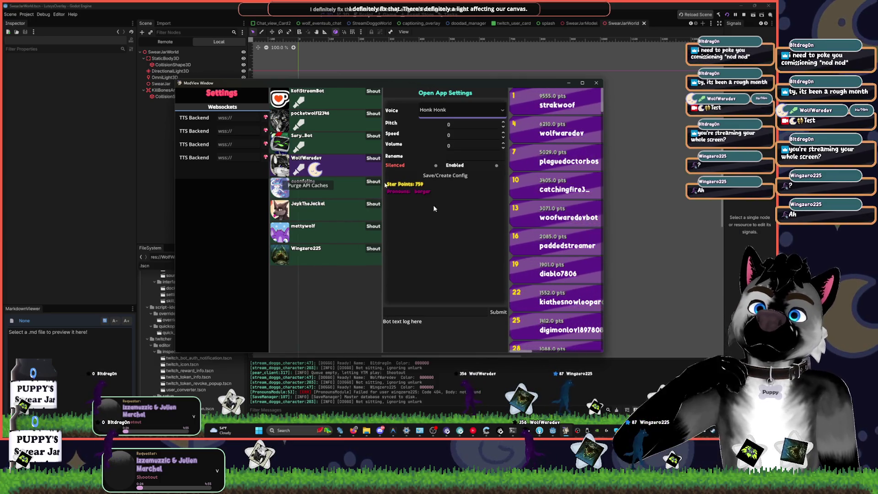
{"action": "left_click", "coordinate": [744, 15]}
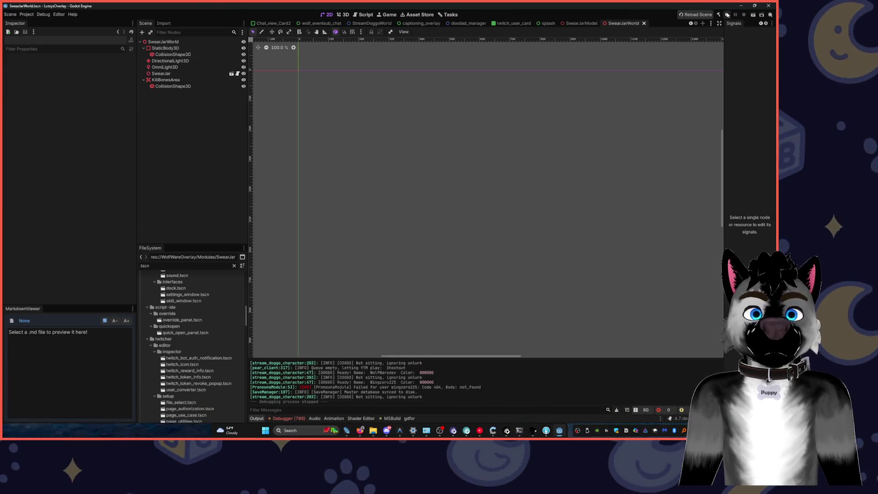
{"action": "left_click", "coordinate": [727, 14]}
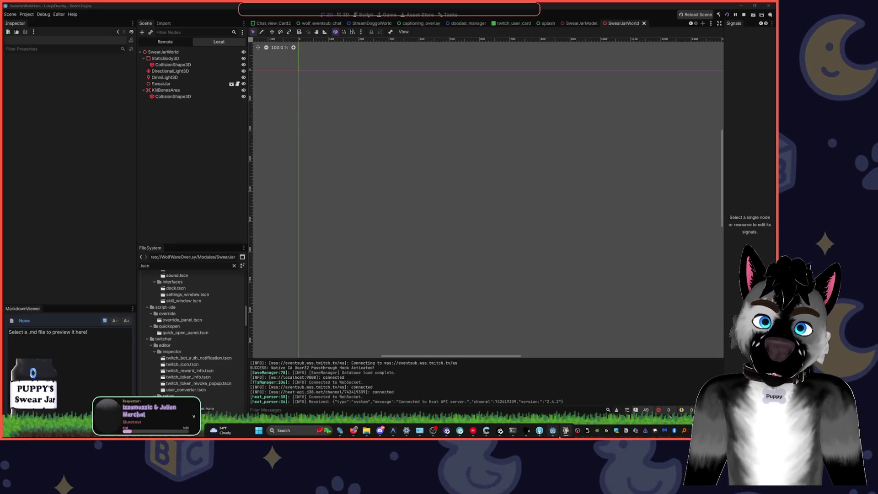
Bring up the LuteysOverlay (DEBUG) window, unhide the mod list, maximize it and purge API caches
{"action": "mouse_move", "coordinate": [565, 433]}
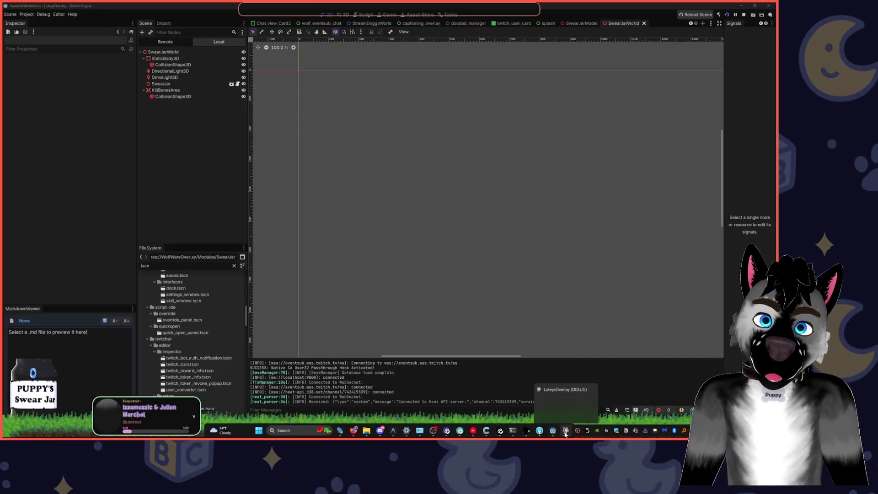
{"action": "left_click", "coordinate": [565, 404]}
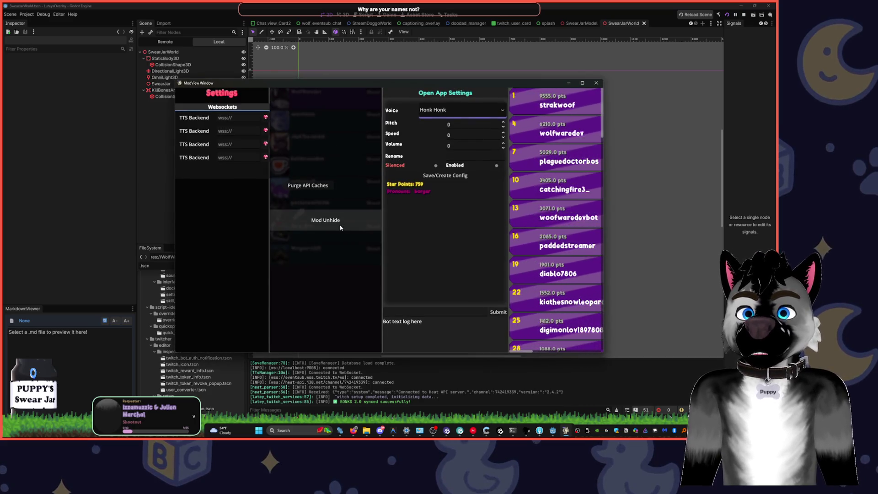
{"action": "left_click", "coordinate": [341, 227]}
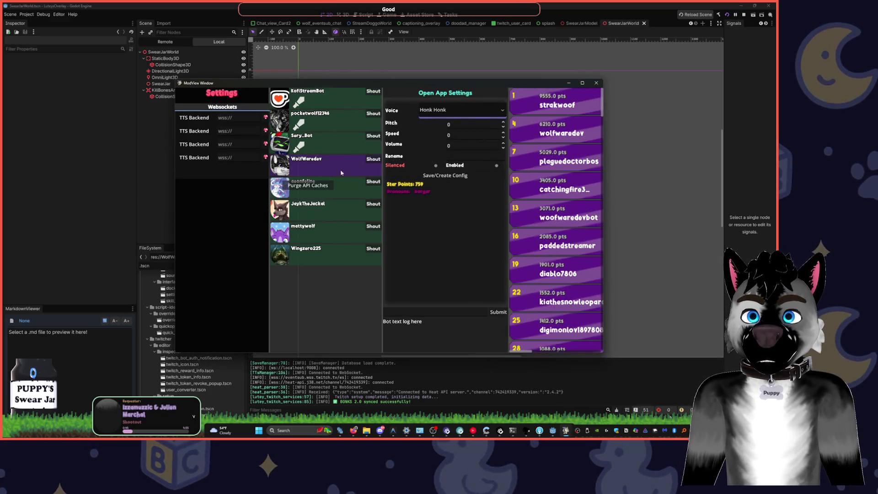
{"action": "key", "text": "super+Up"}
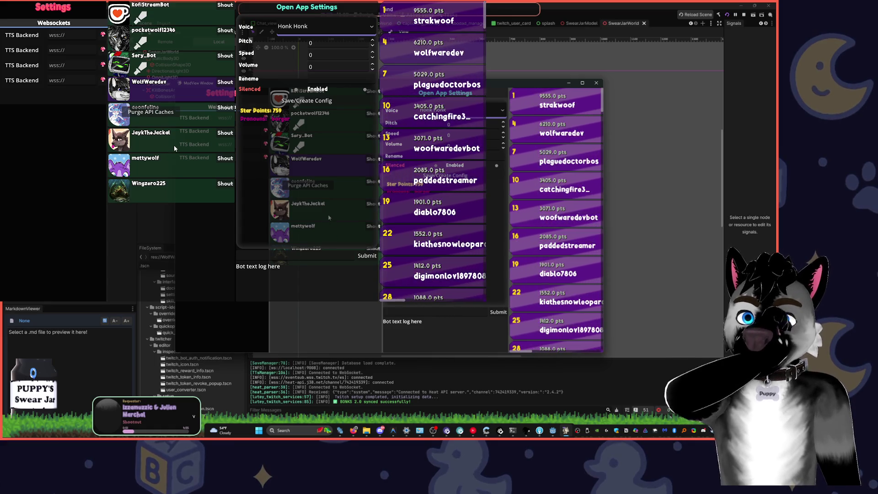
{"action": "left_click", "coordinate": [165, 119]}
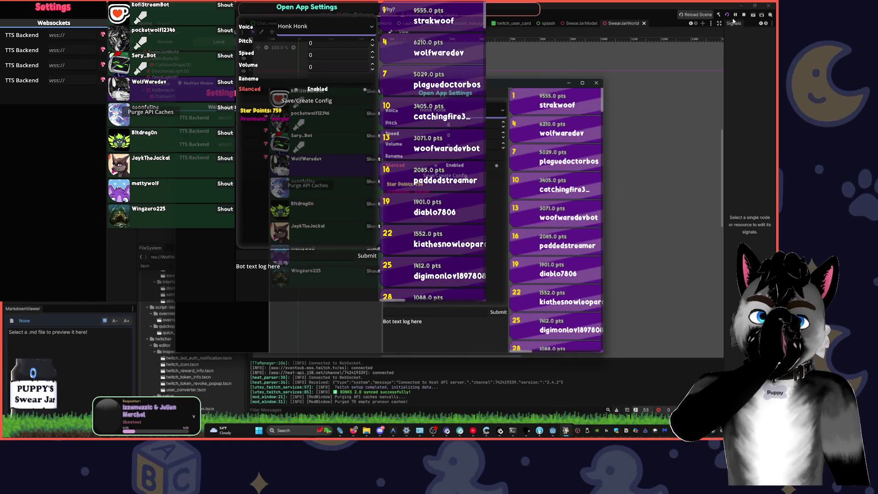
Open another chat user's settings and commit a new display name in the Rename field
{"action": "left_click", "coordinate": [196, 136]}
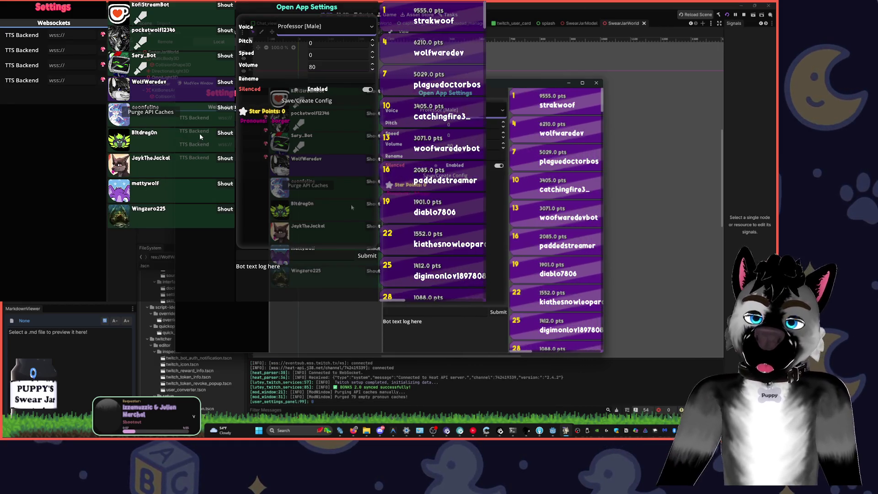
{"action": "left_click", "coordinate": [329, 79]}
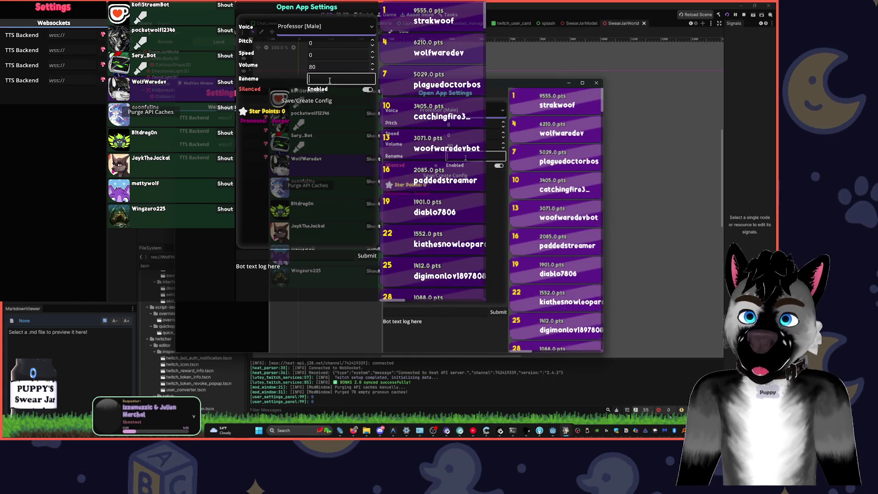
{"action": "type", "text": "Bitdragon"}
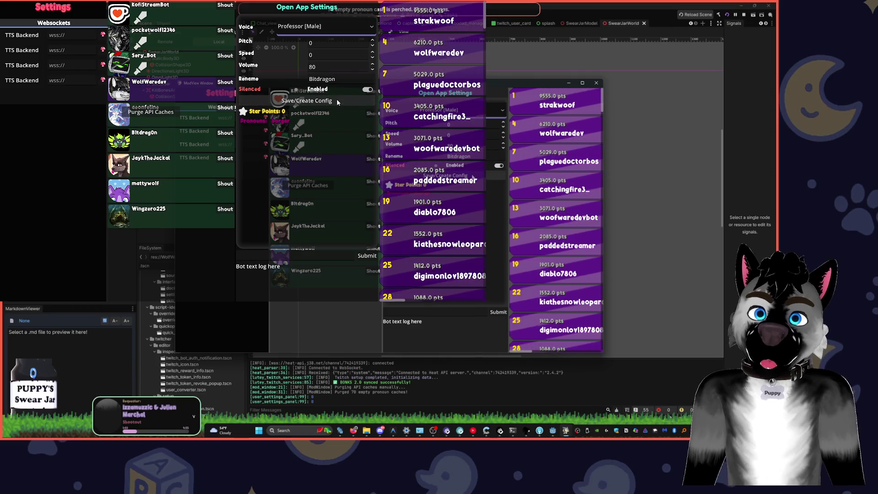
{"action": "mouse_move", "coordinate": [172, 111]}
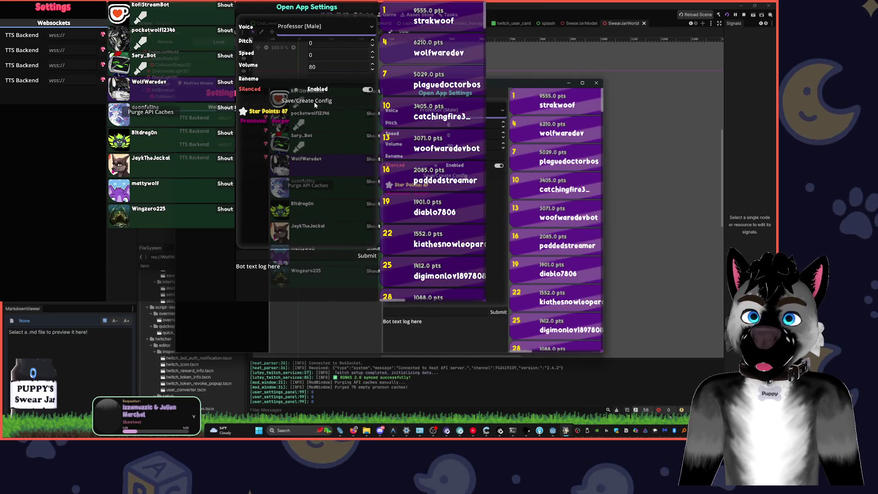
{"action": "type", "text": "Wingzero"}
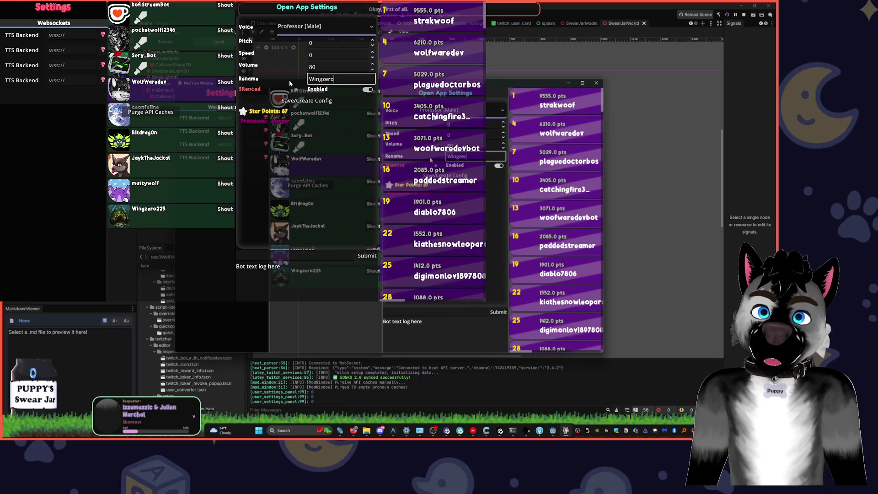
{"action": "key", "text": "Return"}
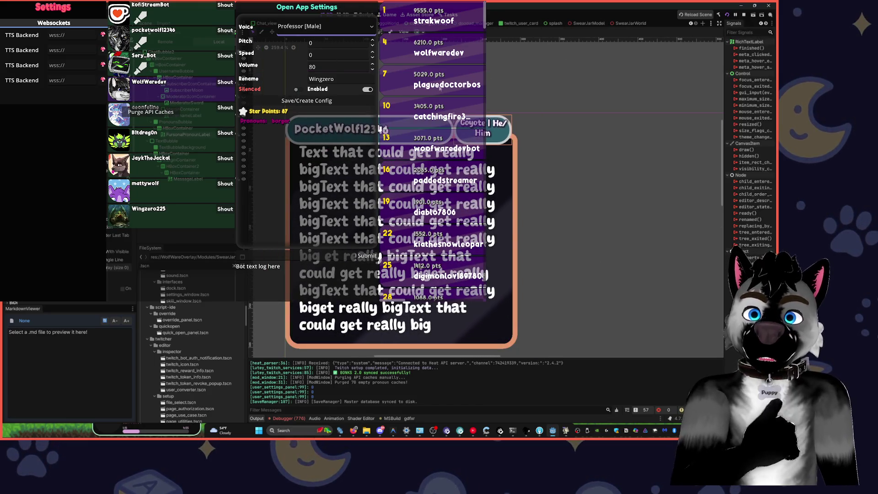
{"action": "key", "text": "alt+Tab"}
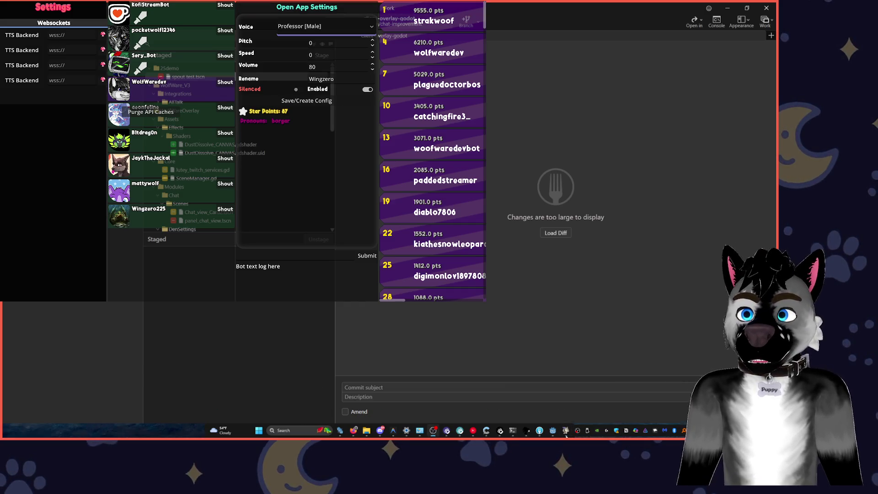
Minimize Fork, stop and relaunch the overlay project, then bring Fork's local changes back
{"action": "left_click", "coordinate": [727, 7]}
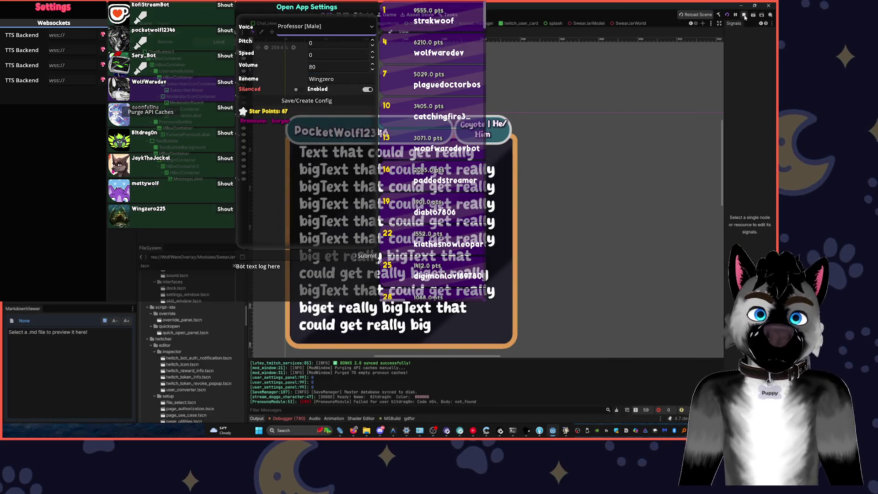
{"action": "left_click", "coordinate": [743, 15]}
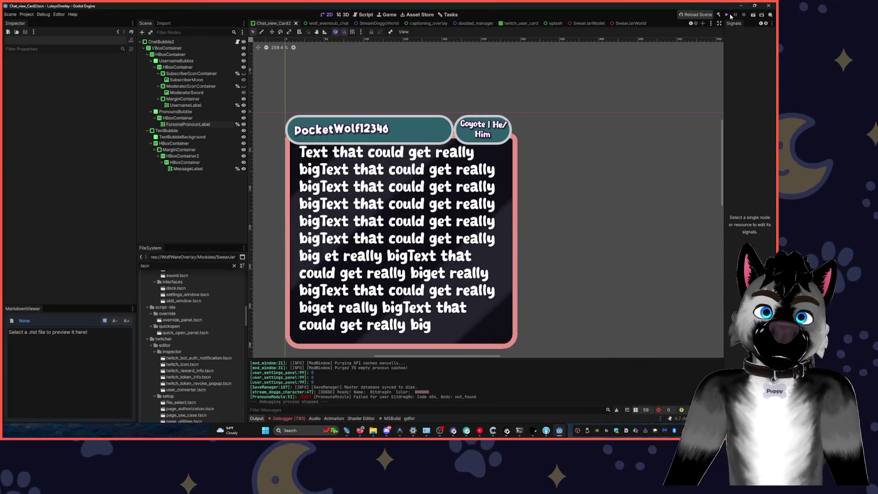
{"action": "left_click", "coordinate": [730, 16]}
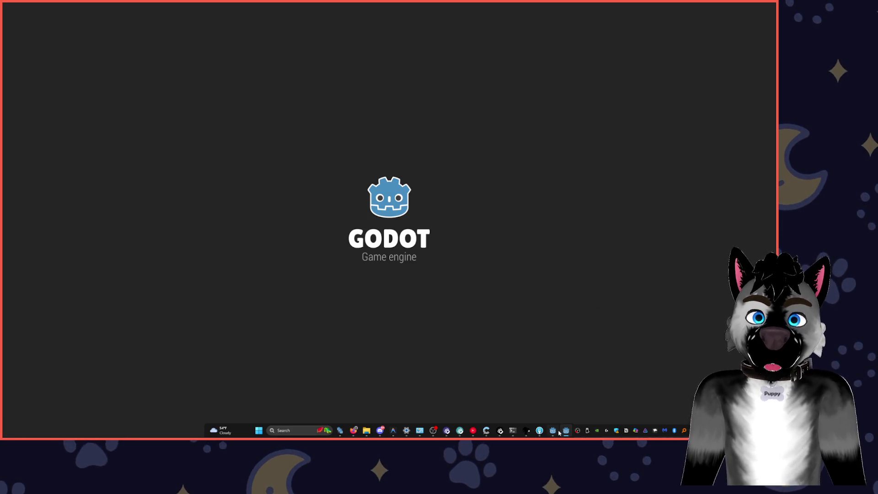
{"action": "mouse_move", "coordinate": [565, 431]}
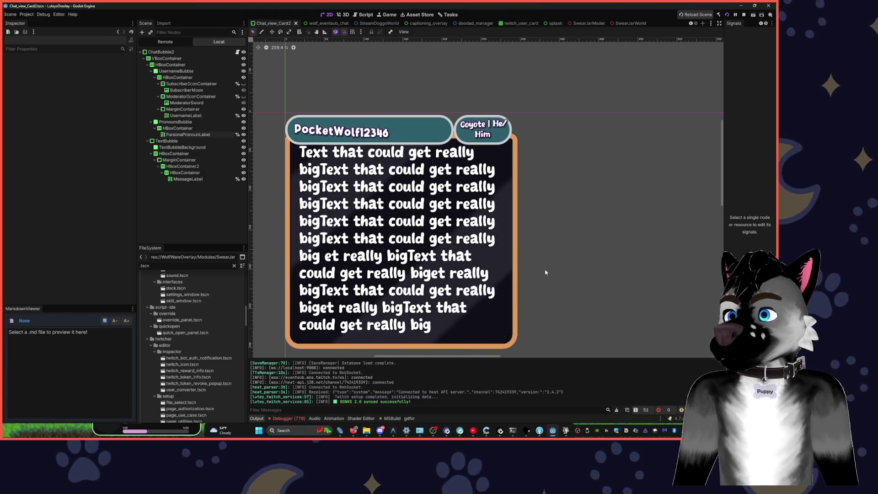
{"action": "mouse_move", "coordinate": [565, 433]}
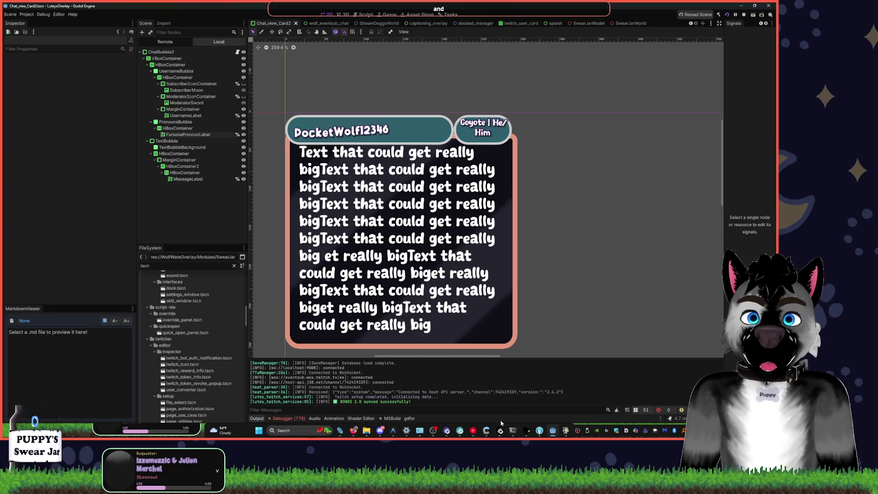
{"action": "key", "text": "alt+Tab"}
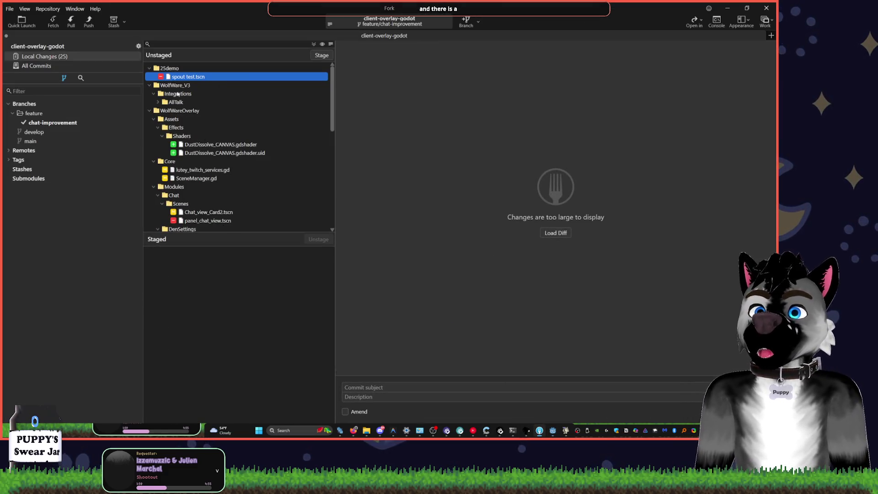
Stage redeemtest.gd, redeemtest.gd.uid, Twitcher.csproj.old, Twitcher.csproj and project.godot
{"action": "left_click_drag", "start_coordinate": [333, 78], "coordinate": [332, 192]}
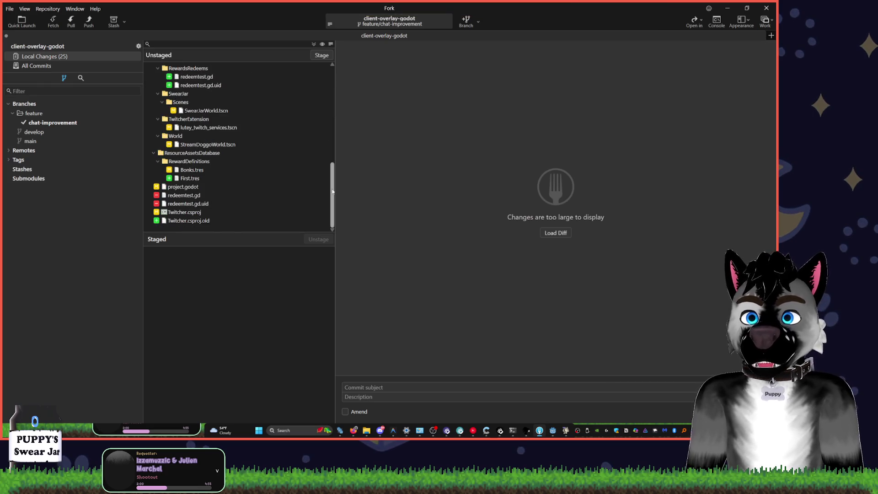
{"action": "double_click", "coordinate": [186, 196]}
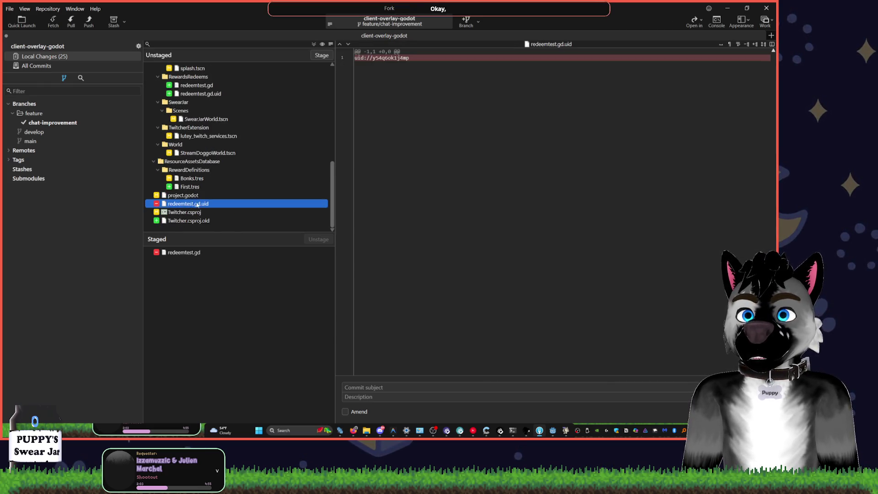
{"action": "double_click", "coordinate": [193, 203]}
{"action": "left_click", "coordinate": [201, 221]}
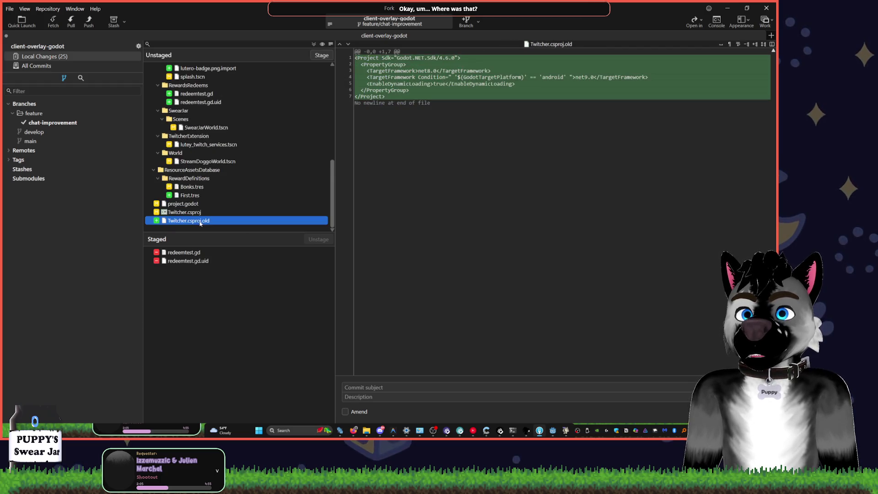
{"action": "double_click", "coordinate": [191, 219]}
{"action": "double_click", "coordinate": [188, 220]}
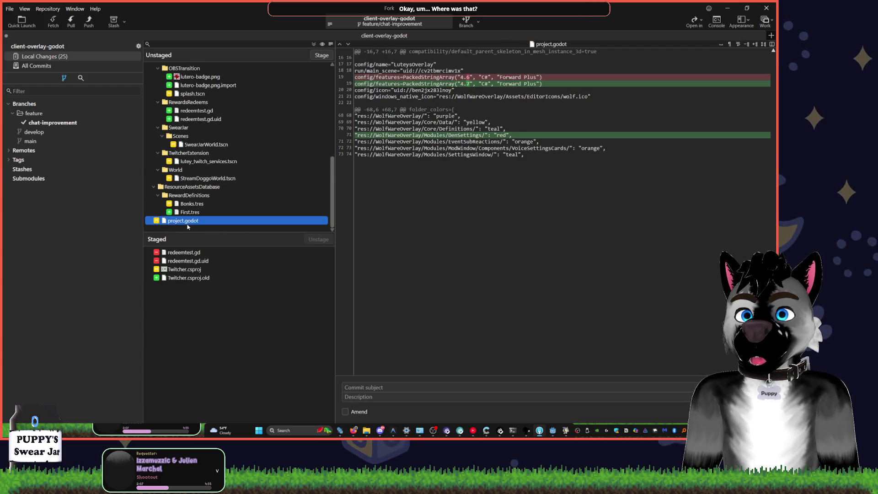
{"action": "double_click", "coordinate": [187, 223]}
{"action": "left_click", "coordinate": [185, 203]}
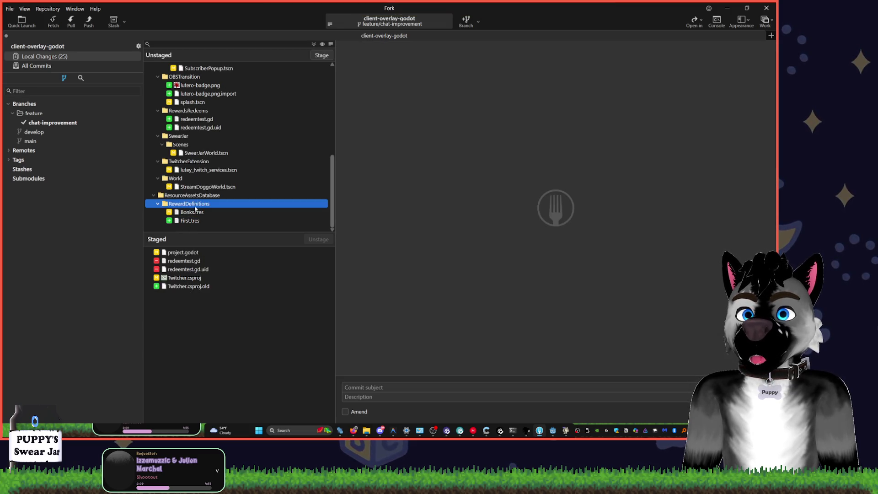
Skip to the next song in the YouTube Music player, then return to Fork
{"action": "scroll", "coordinate": [211, 168], "scroll_direction": "up", "scroll_amount": 6}
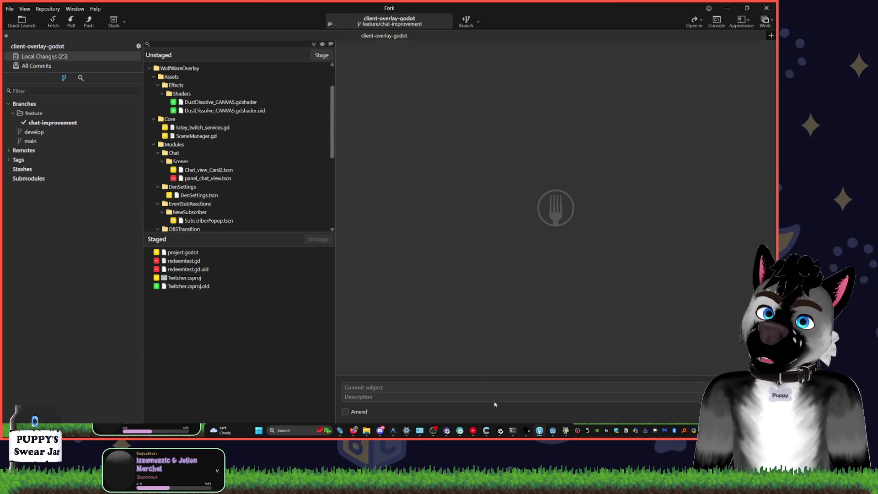
{"action": "left_click", "coordinate": [469, 431]}
{"action": "scroll", "coordinate": [295, 203], "scroll_direction": "down", "scroll_amount": 2}
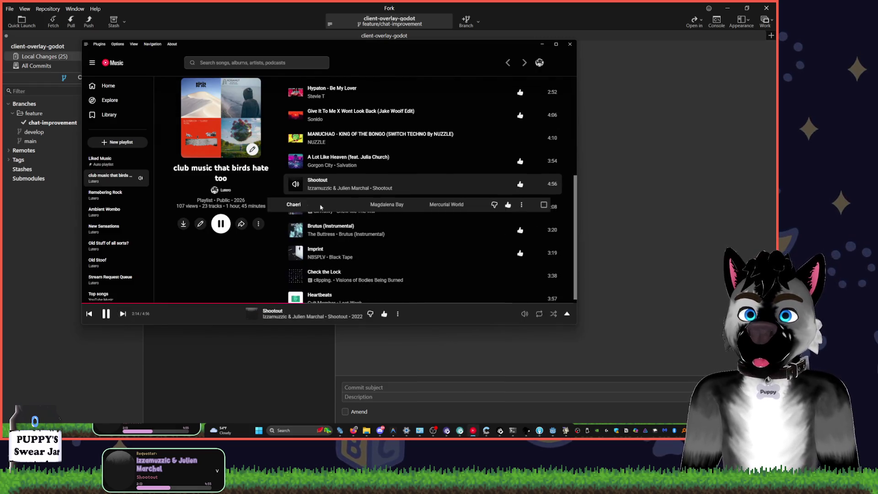
{"action": "left_click", "coordinate": [122, 313]}
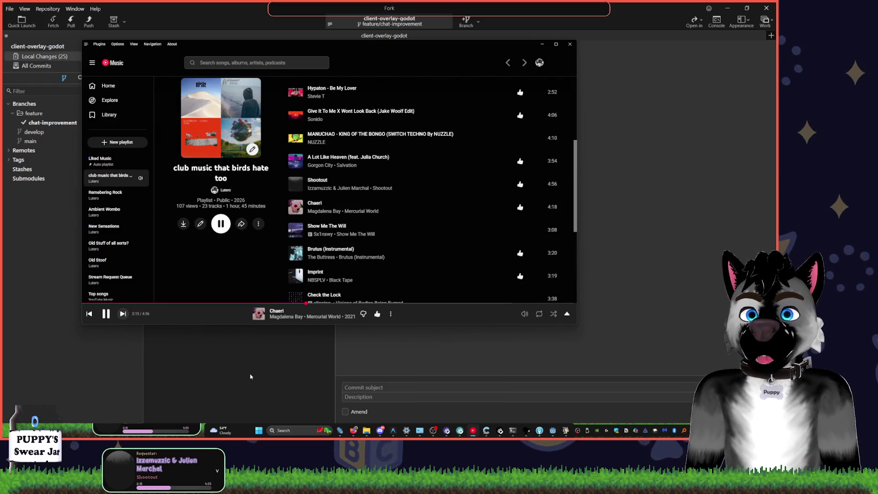
{"action": "left_click", "coordinate": [259, 375]}
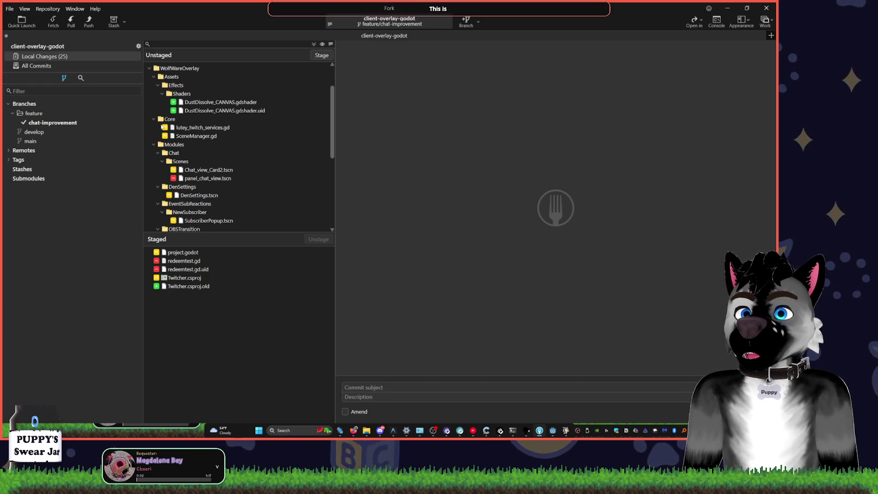
Filter the unstaged changes by 'wor' and view the SwearJarWorld.tscn diff
{"action": "scroll", "coordinate": [333, 110], "scroll_direction": "down", "scroll_amount": 1}
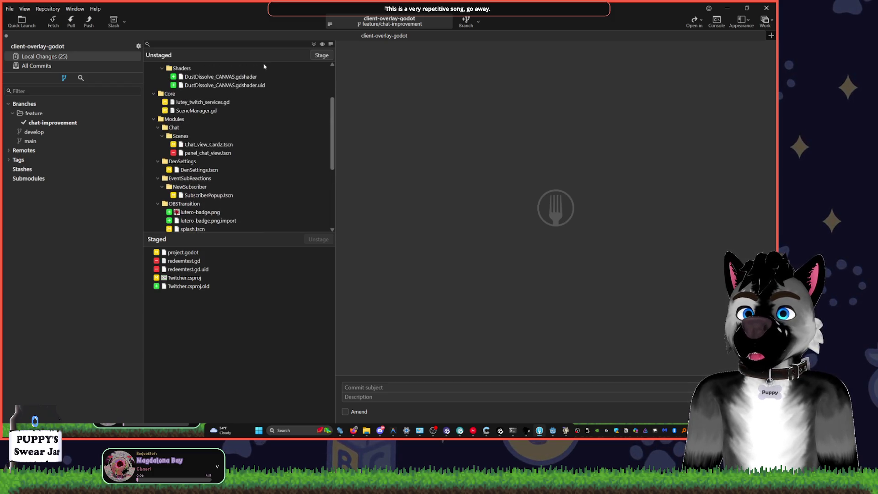
{"action": "left_click", "coordinate": [148, 43]}
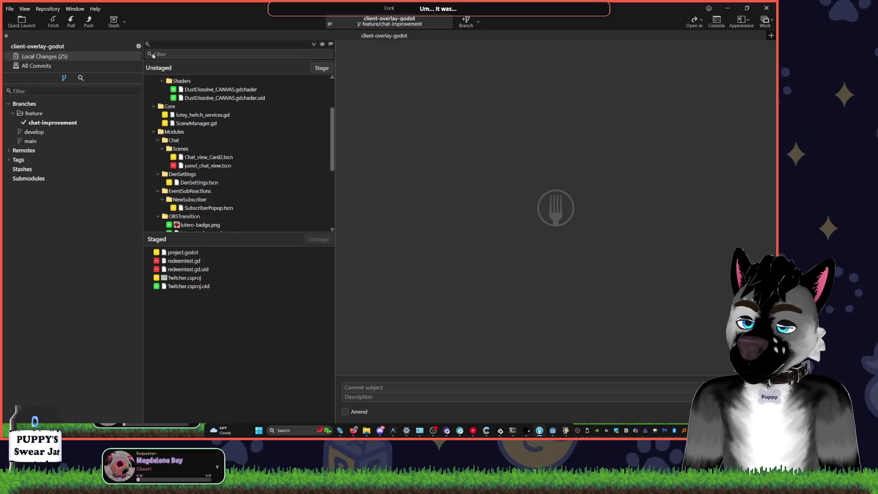
{"action": "type", "text": "wolf"}
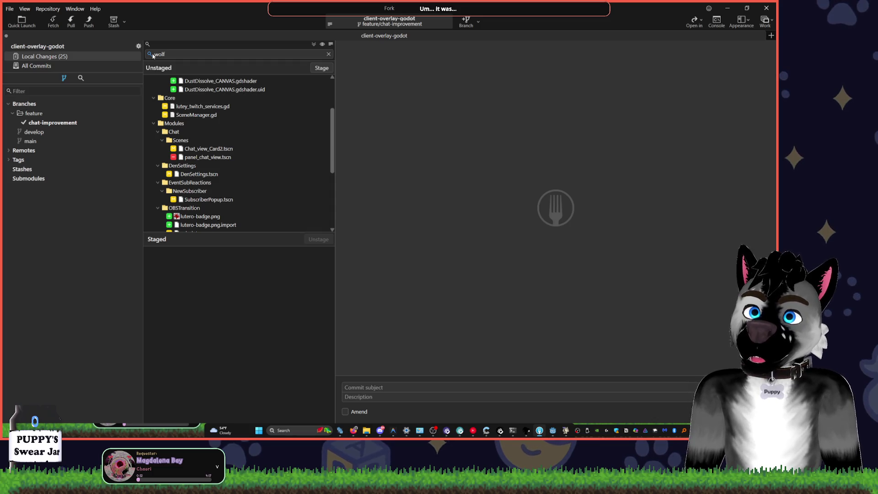
{"action": "key", "text": "BackSpace"}
{"action": "key", "text": "BackSpace"}
{"action": "type", "text": "rl"}
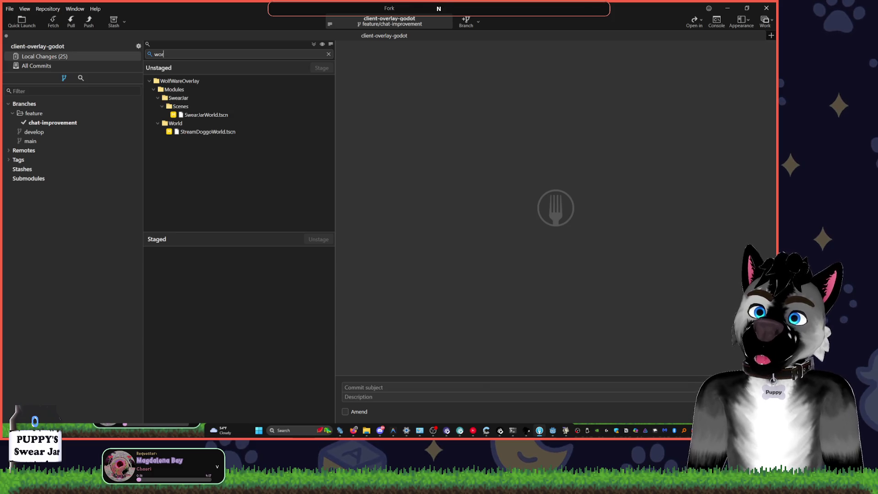
{"action": "left_click", "coordinate": [209, 113]}
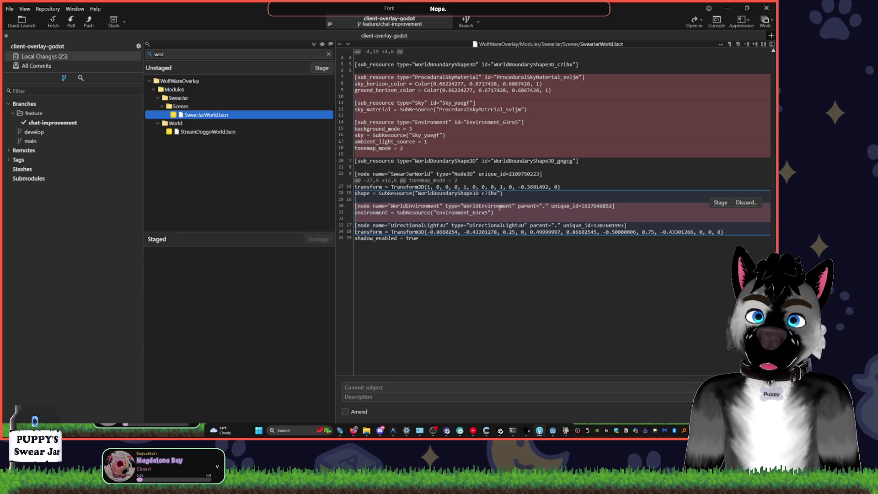
Stage SwearJarWorld.tscn and commit as 'BUGFIX: UI Polluted with WE Light from SwearJarWorld', entering the SSH passphrase
{"action": "left_click", "coordinate": [347, 387]}
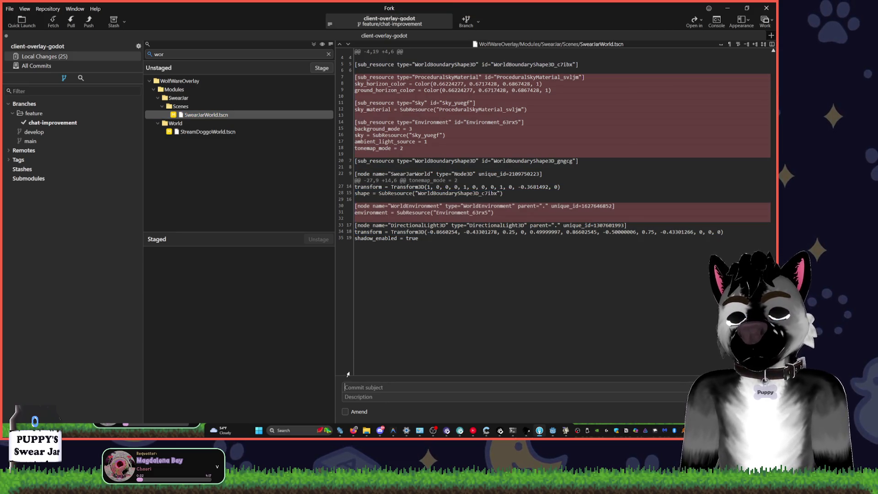
{"action": "type", "text": "FIX: U"}
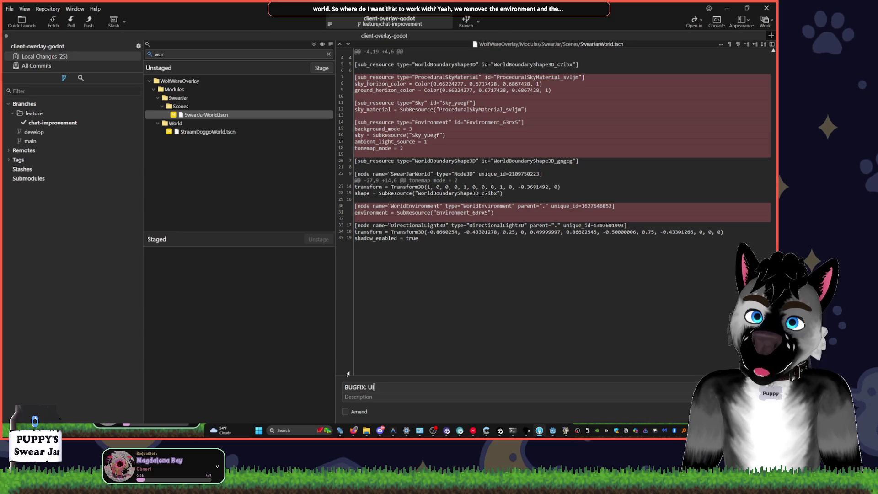
{"action": "type", "text": "I"}
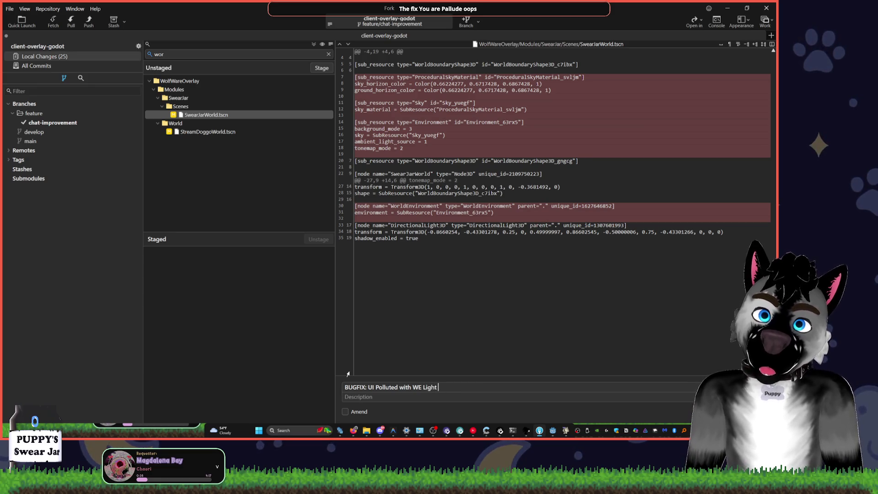
{"action": "type", "text": "rom Sw"}
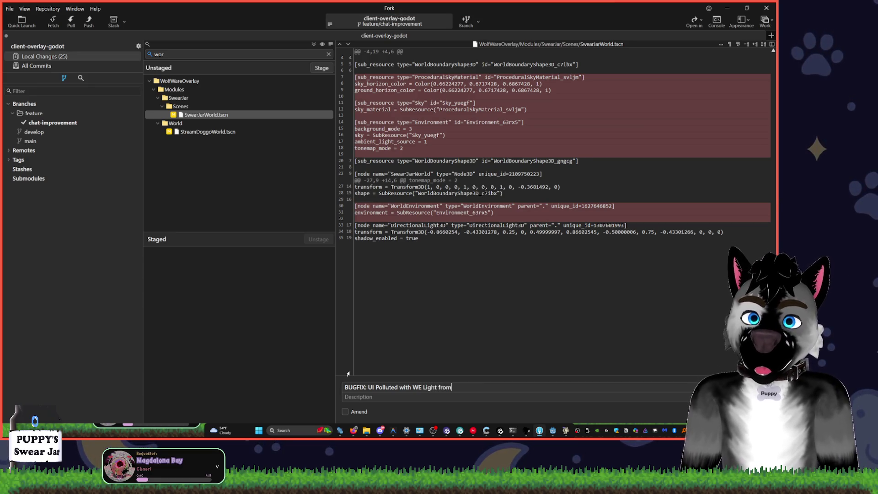
{"action": "type", "text": "earJarWorld"}
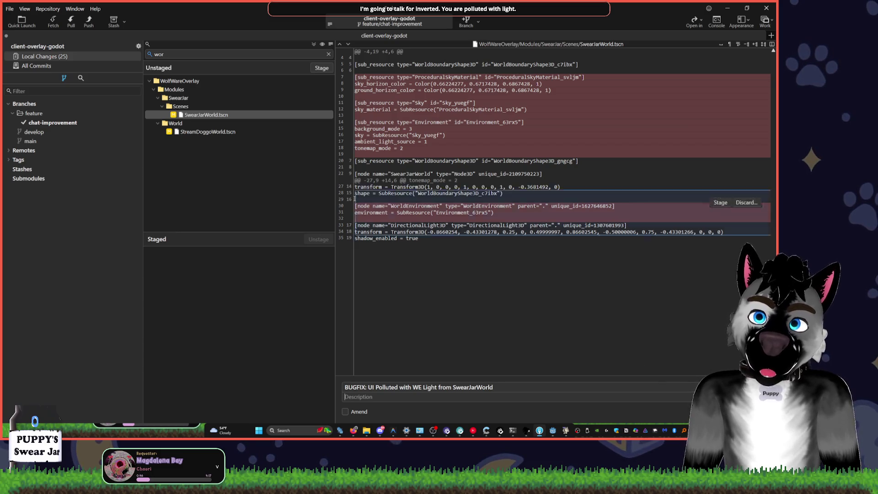
{"action": "key", "text": "Tab"}
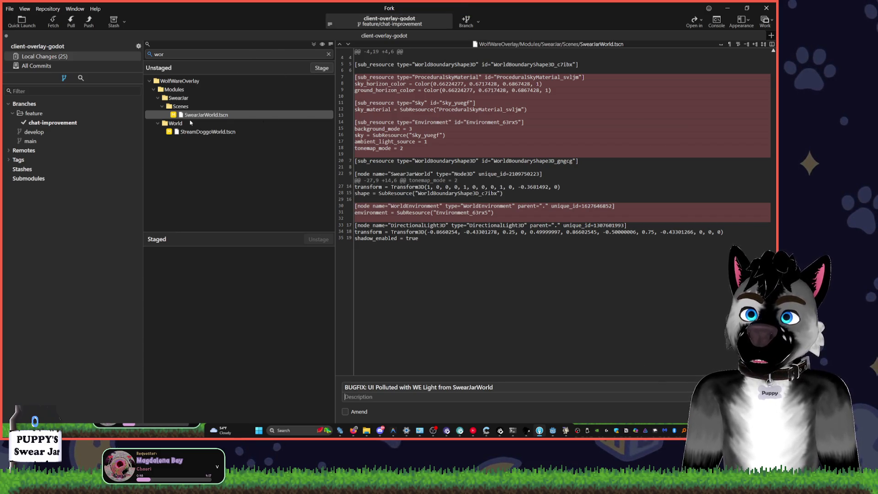
{"action": "left_click", "coordinate": [191, 110]}
{"action": "double_click", "coordinate": [191, 114]}
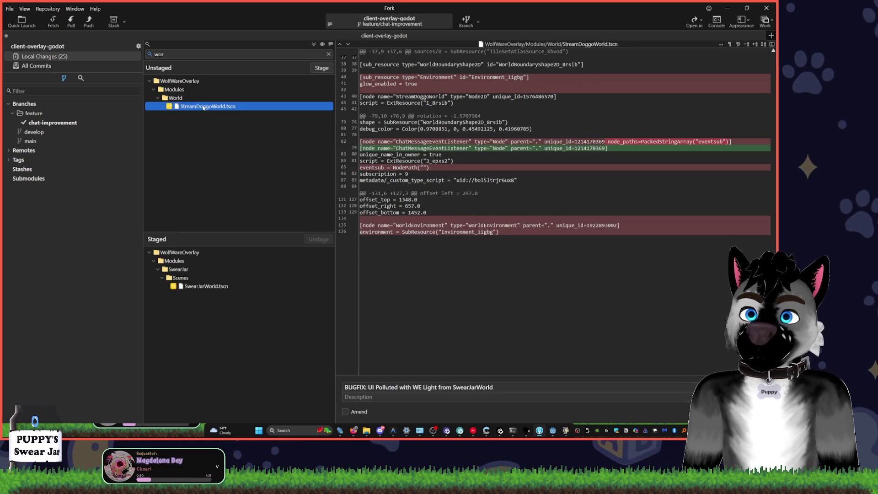
{"action": "key", "text": "ctrl+Return"}
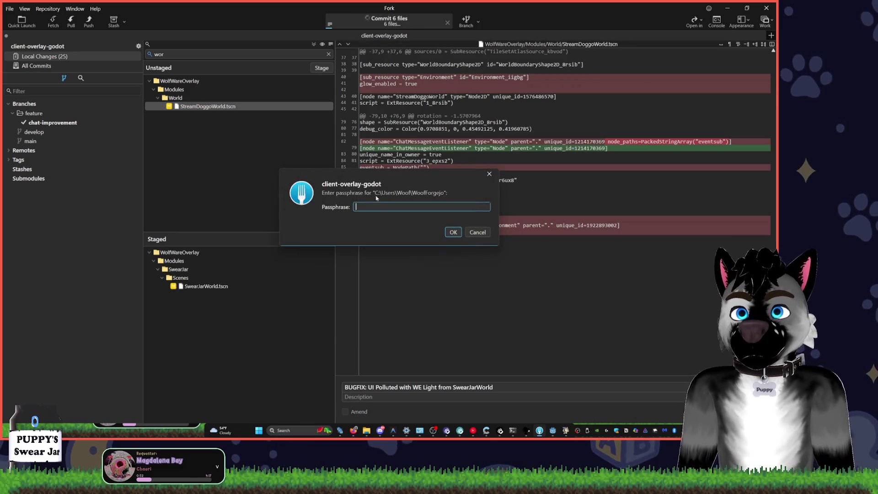
{"action": "key", "text": "Return"}
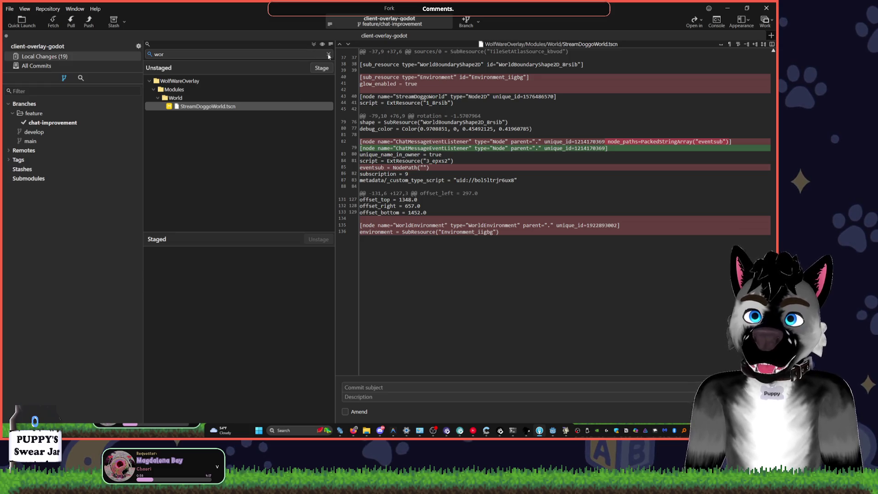
Clear the 'wor' filter, collapse the WolfWare_V3 and WolfWareOverlay folders, and shrink Fork's window
{"action": "left_click", "coordinate": [328, 55]}
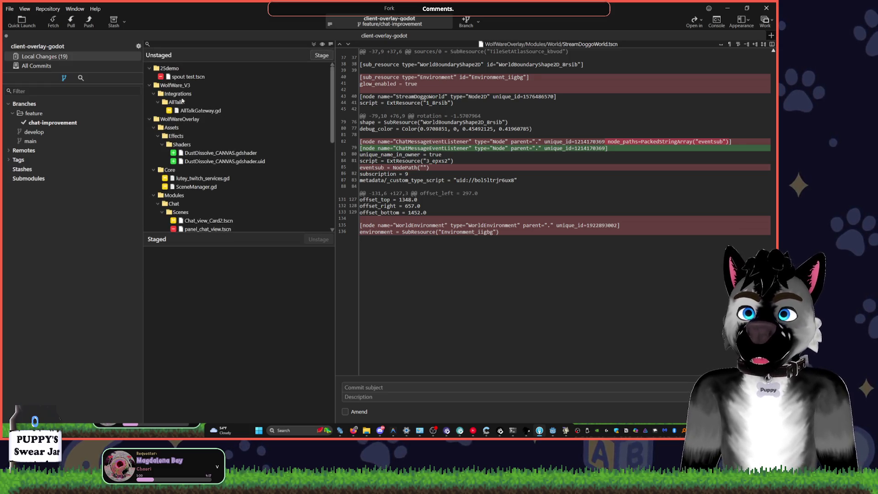
{"action": "left_click", "coordinate": [151, 86]}
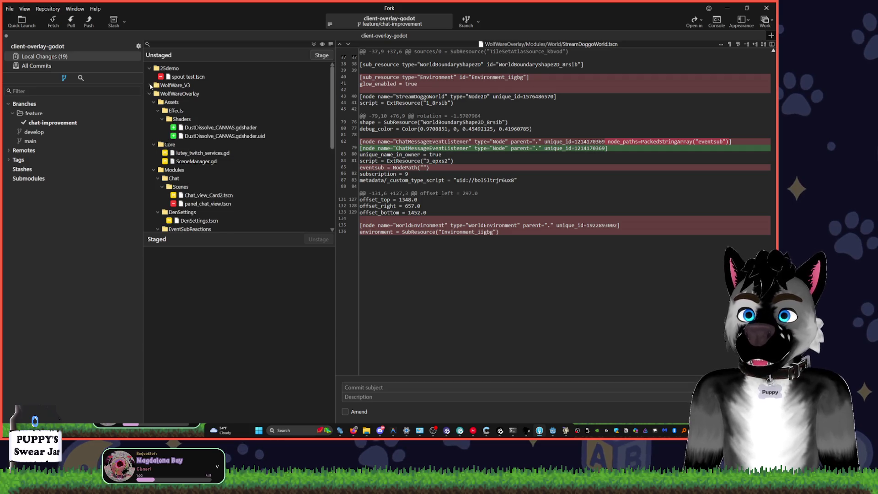
{"action": "left_click", "coordinate": [148, 94]}
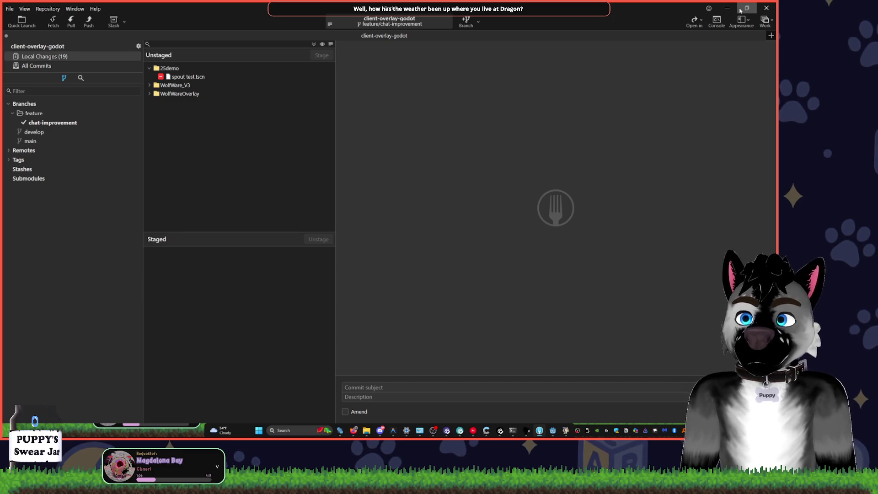
{"action": "left_click", "coordinate": [739, 10]}
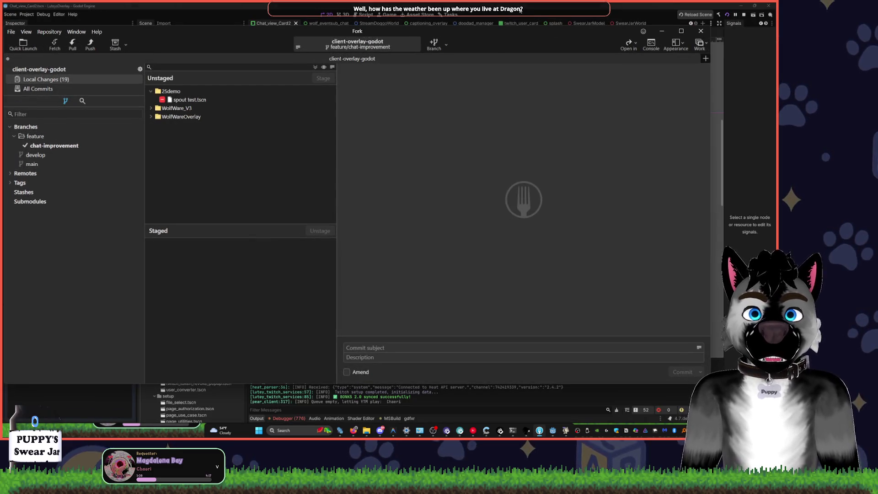
Stop the running overlay, relaunch the project, and view the wolf_eventsub_chat scene
{"action": "left_click", "coordinate": [524, 9]}
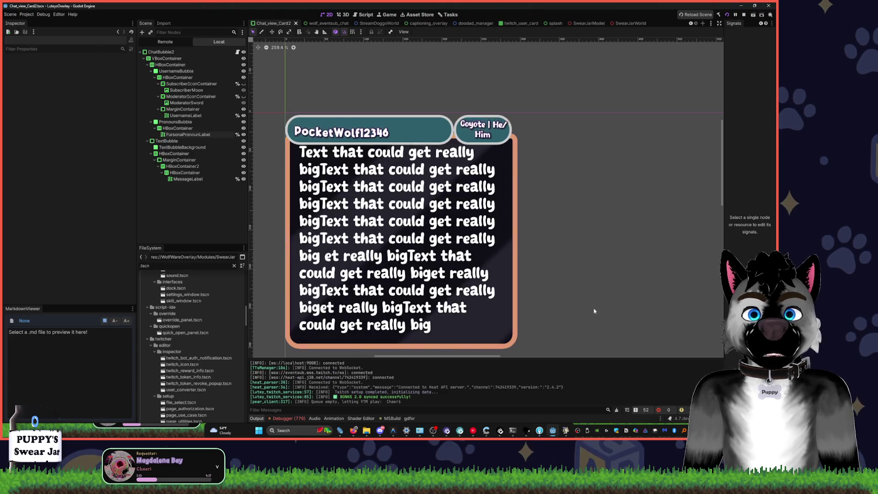
{"action": "left_click", "coordinate": [744, 16]}
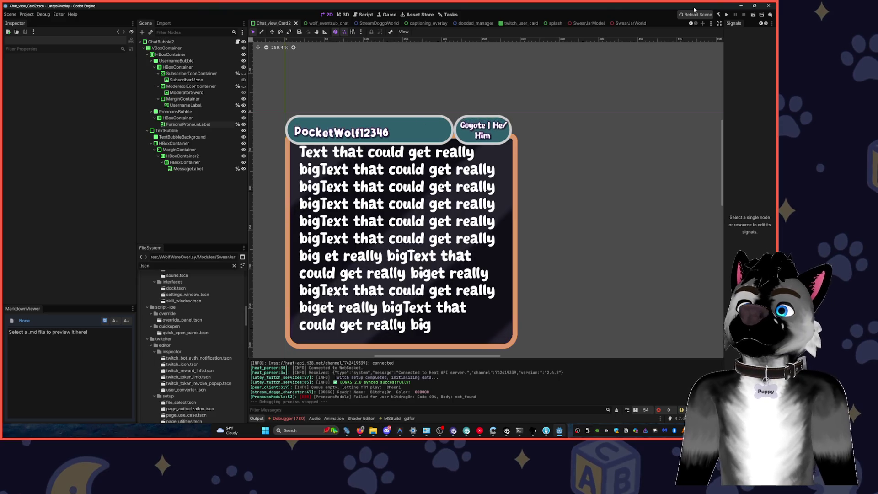
{"action": "left_click", "coordinate": [728, 15]}
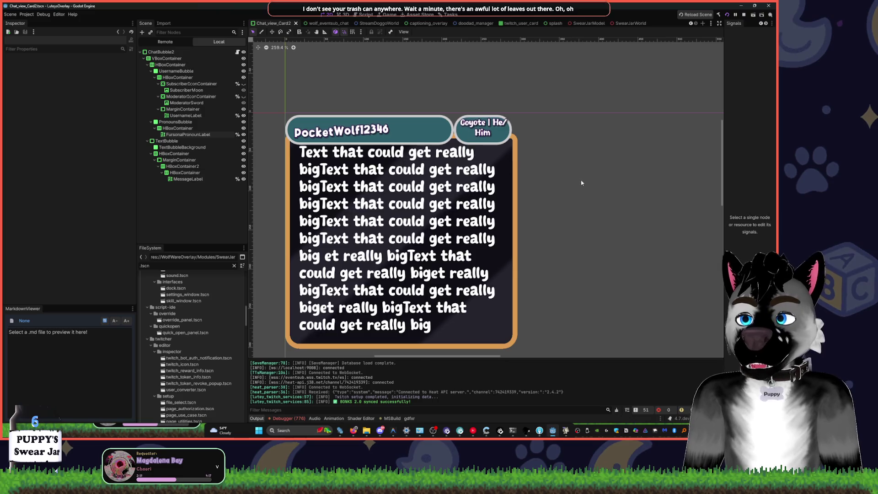
{"action": "left_click", "coordinate": [335, 24]}
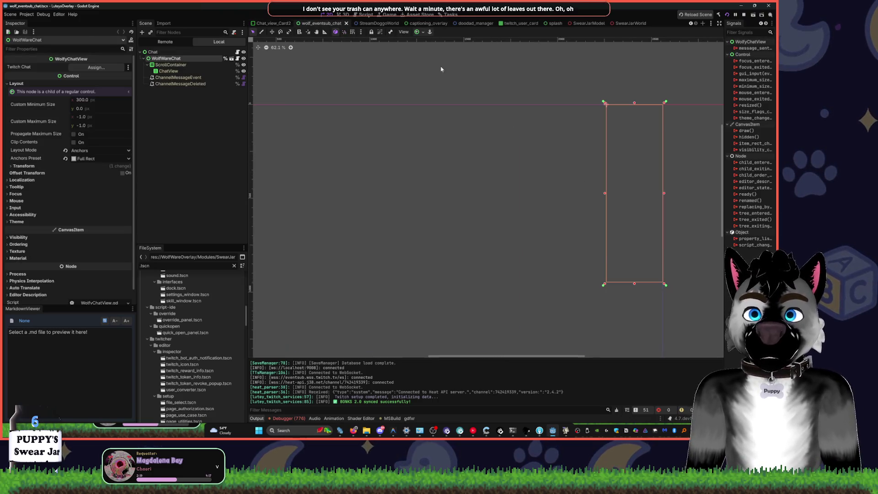
Browse the StreamDoggoWorld, captioning_overlay, doodad_manager, twitch_user_card, splash and SwearJarModel scenes
{"action": "left_click", "coordinate": [372, 24]}
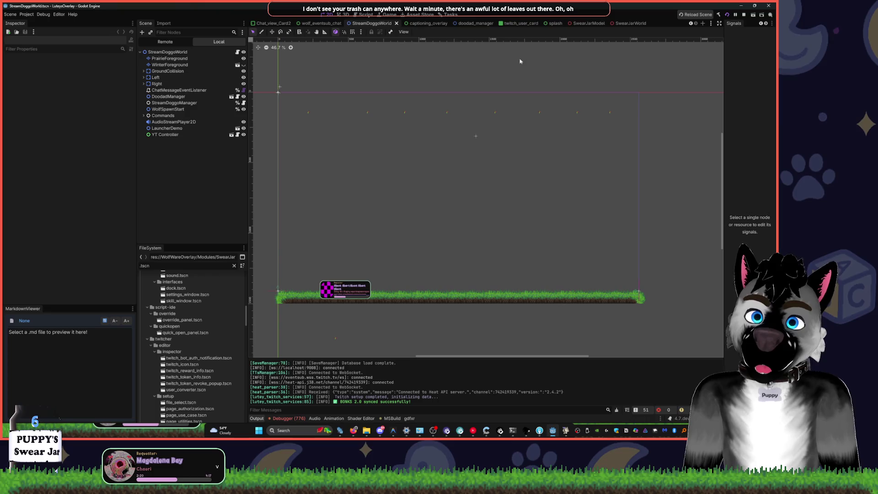
{"action": "left_click", "coordinate": [423, 24]}
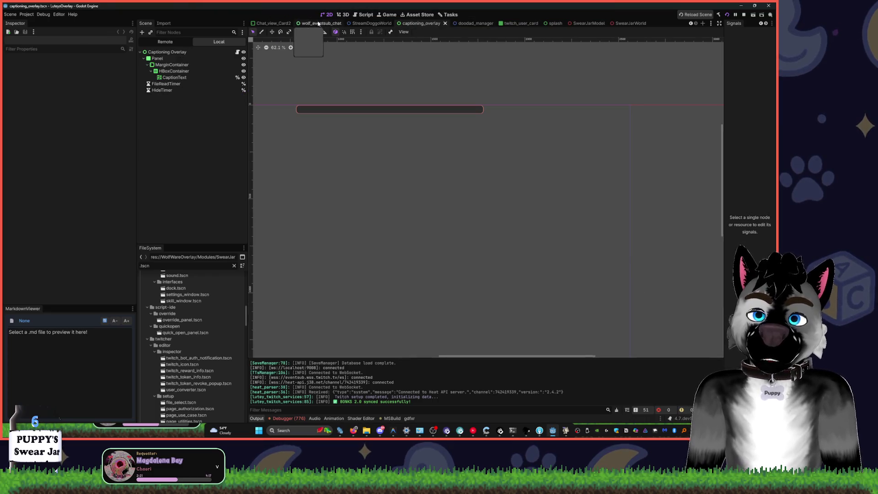
{"action": "left_click", "coordinate": [484, 25]}
{"action": "left_click", "coordinate": [516, 24]}
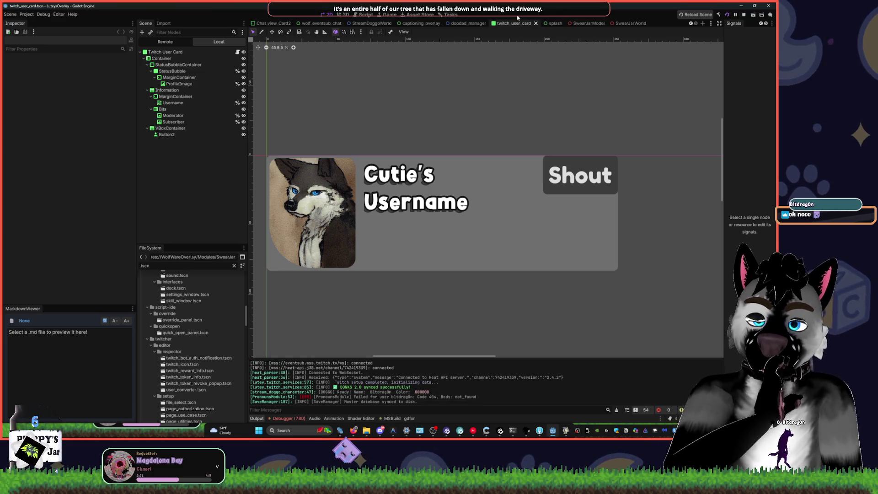
{"action": "left_click", "coordinate": [555, 24]}
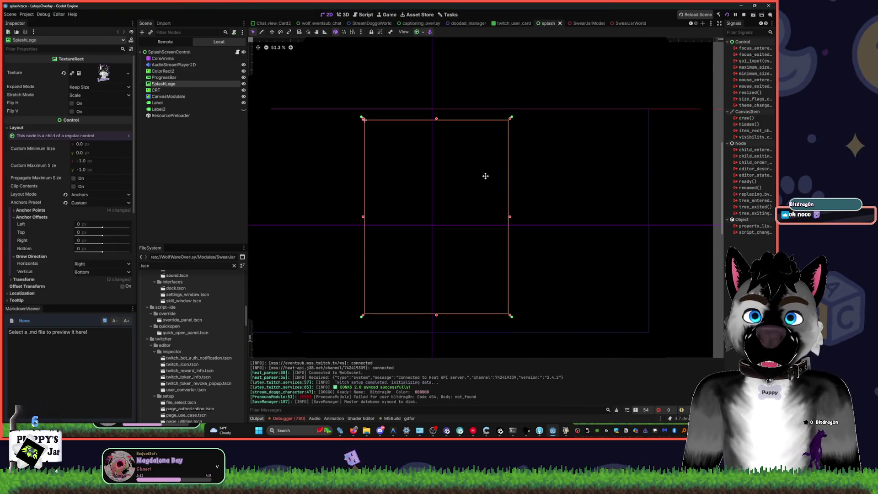
{"action": "left_click_drag", "start_coordinate": [470, 175], "coordinate": [516, 169]}
{"action": "scroll", "coordinate": [518, 164], "scroll_direction": "right", "scroll_amount": 2}
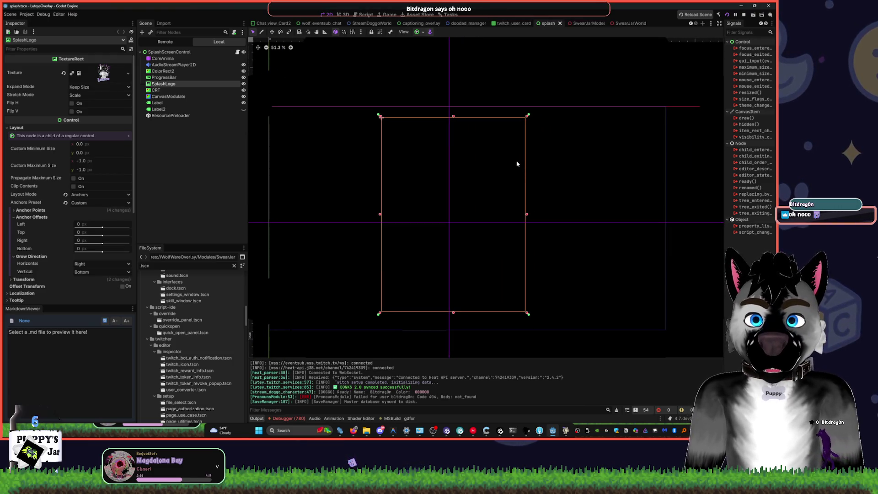
{"action": "left_click", "coordinate": [581, 24]}
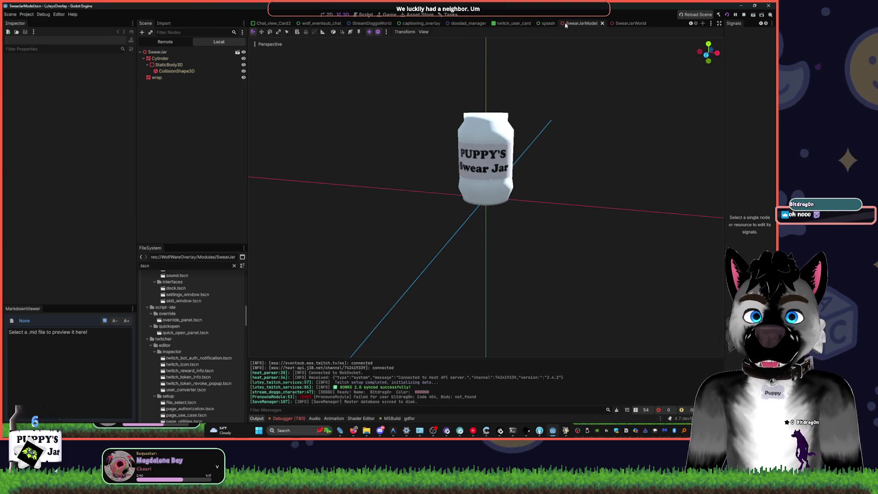
{"action": "middle_click", "coordinate": [579, 24]}
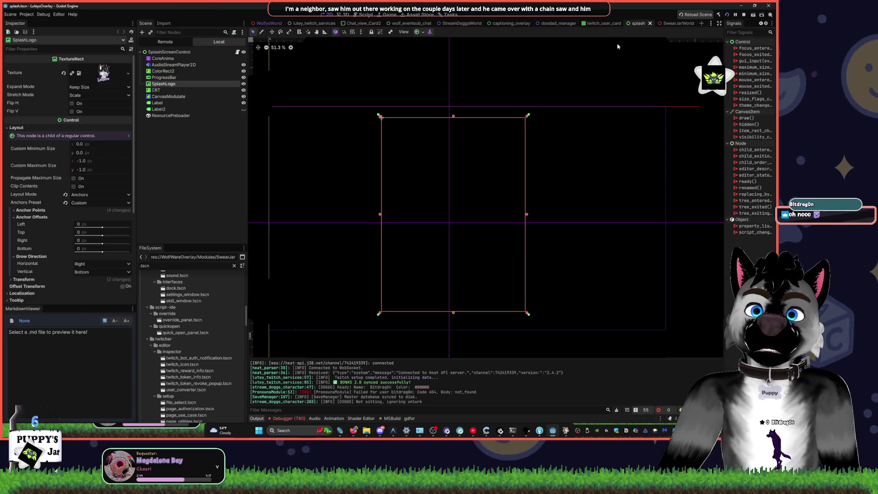
Load menu_splash_display2 in the Animation panel and preview it at 2.28 s, showing the clear Lutero logo
{"action": "left_click", "coordinate": [333, 418]}
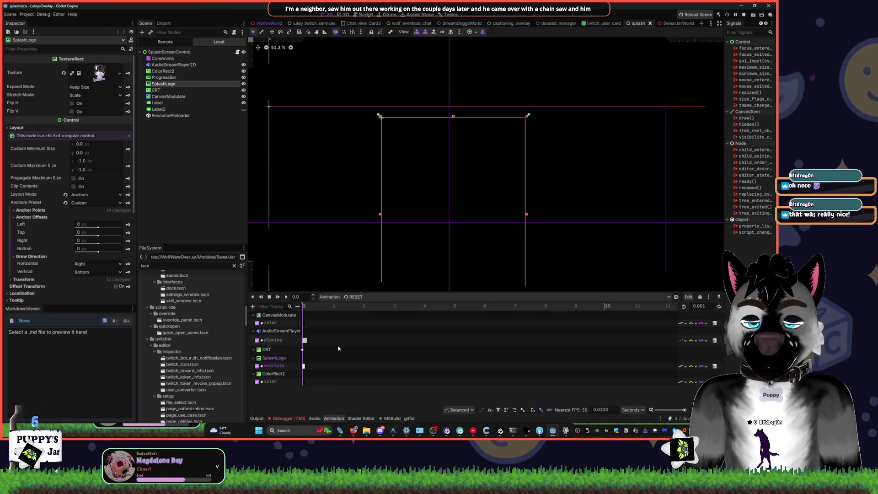
{"action": "left_click", "coordinate": [343, 297]}
{"action": "left_click", "coordinate": [366, 316]}
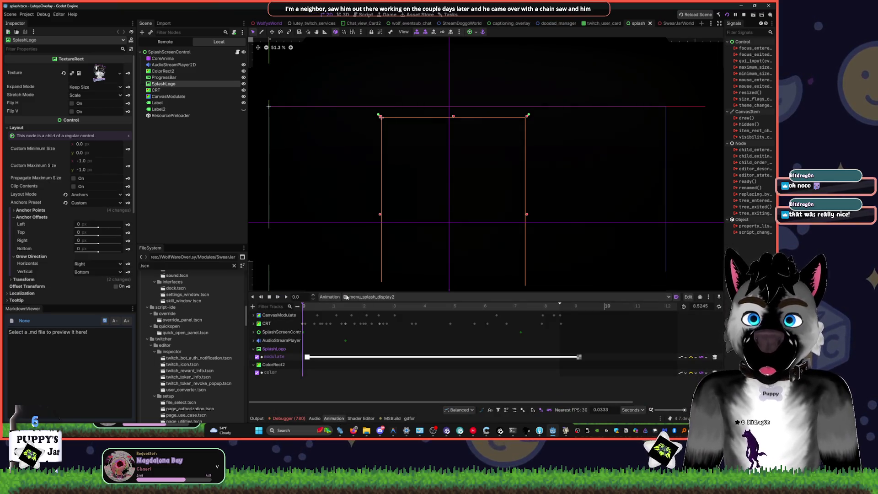
{"action": "left_click_drag", "start_coordinate": [308, 309], "coordinate": [333, 306]}
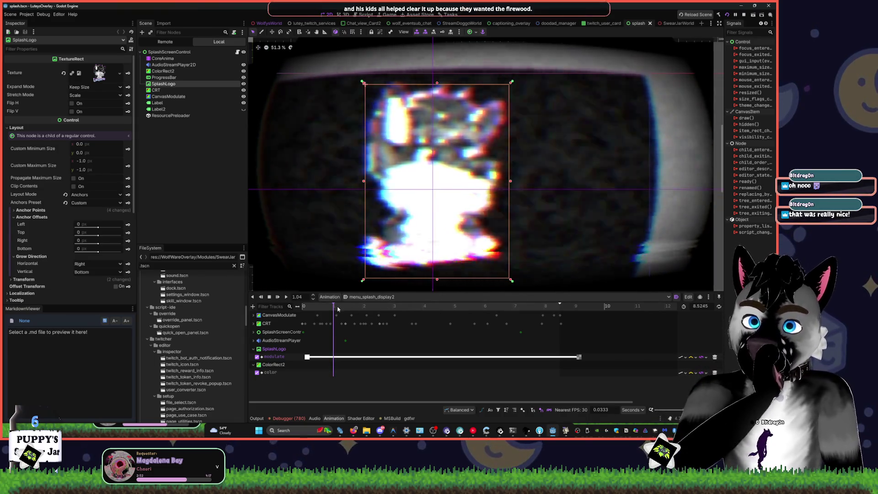
{"action": "left_click_drag", "start_coordinate": [352, 306], "coordinate": [371, 305]}
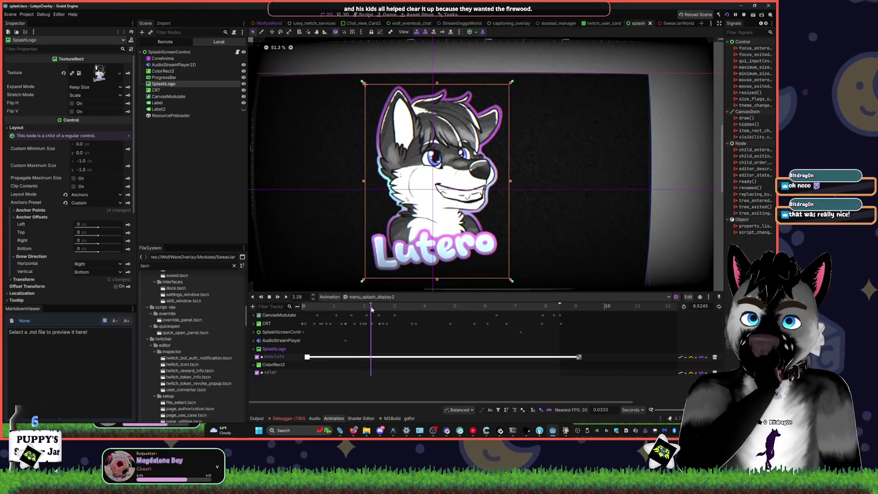
{"action": "left_click", "coordinate": [176, 77]}
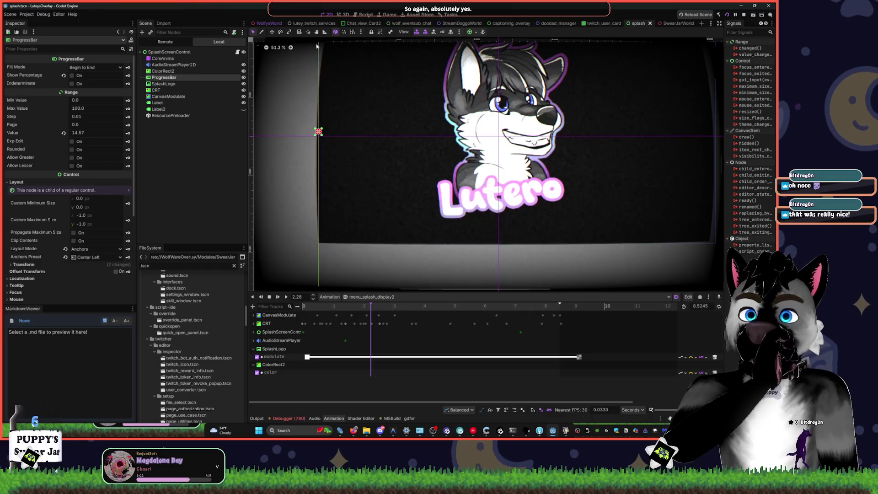
Move the ProgressBar lower in the splash and stretch it wider, checking against the animation preview
{"action": "key", "text": "w"}
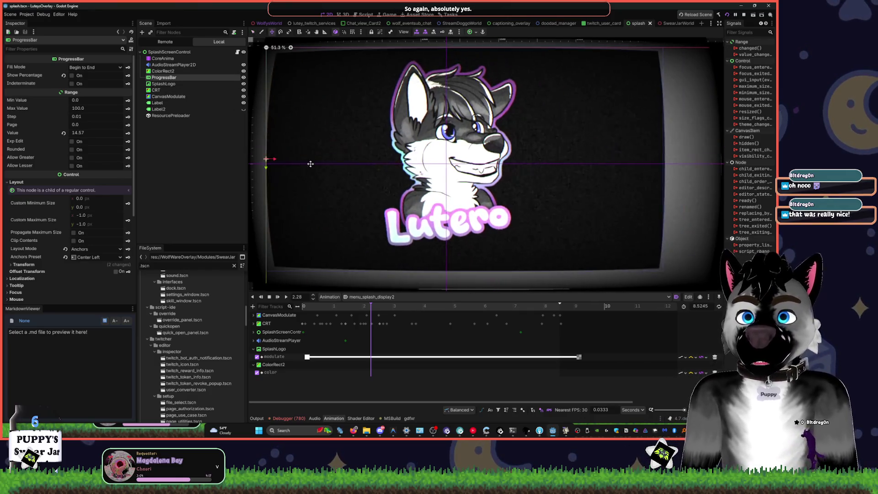
{"action": "mouse_move", "coordinate": [273, 159]}
{"action": "left_mouse_down"}
{"action": "mouse_move", "coordinate": [293, 226]}
{"action": "mouse_move", "coordinate": [274, 252]}
{"action": "left_mouse_up"}
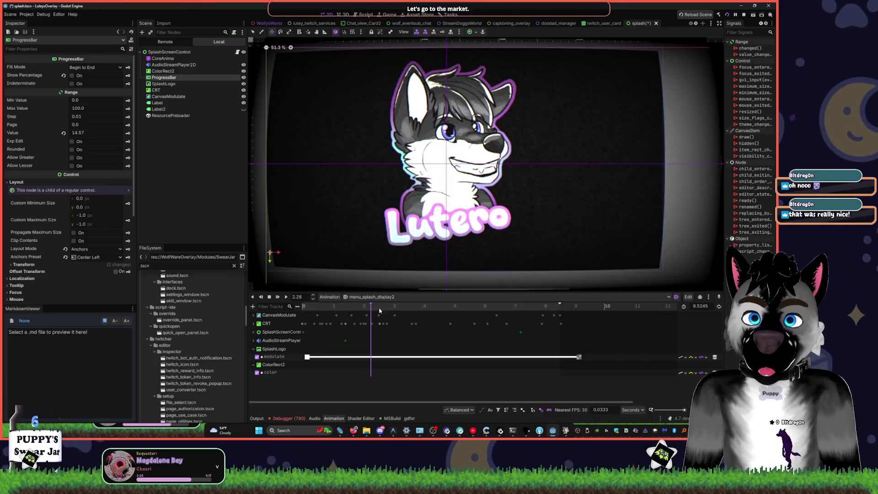
{"action": "left_click_drag", "start_coordinate": [371, 306], "coordinate": [303, 306]}
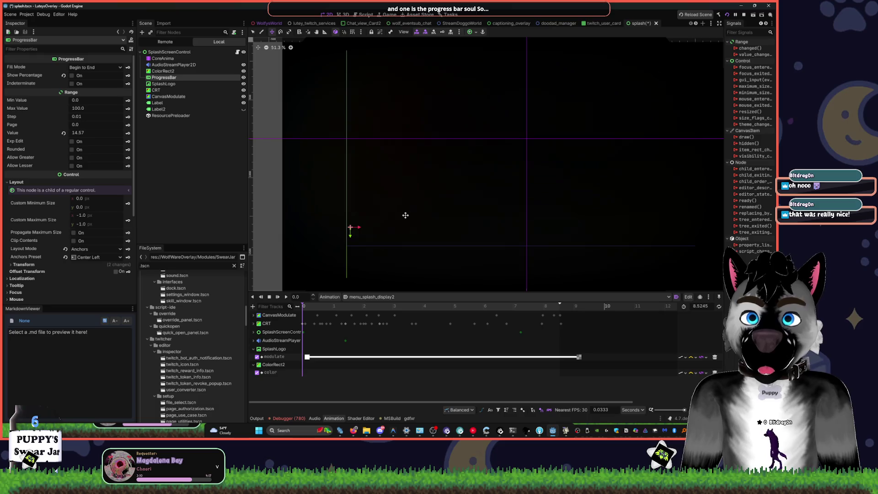
{"action": "left_click_drag", "start_coordinate": [354, 229], "coordinate": [350, 231]}
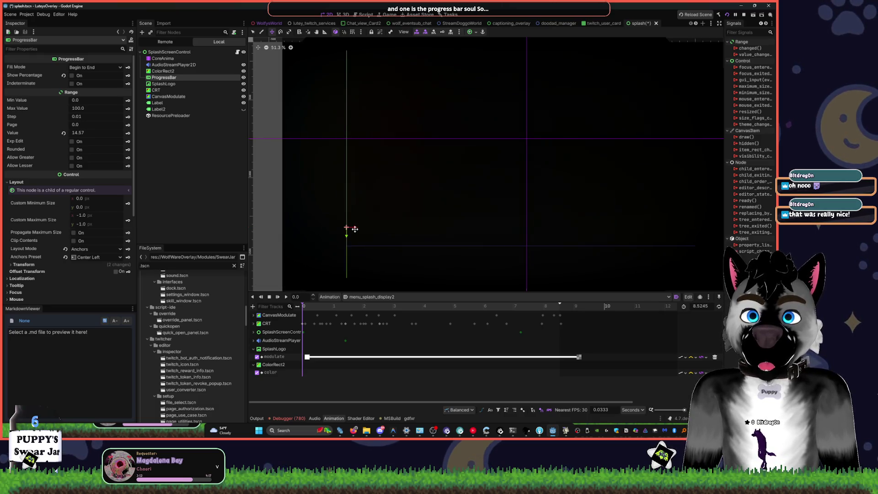
{"action": "left_click_drag", "start_coordinate": [303, 306], "coordinate": [332, 306]}
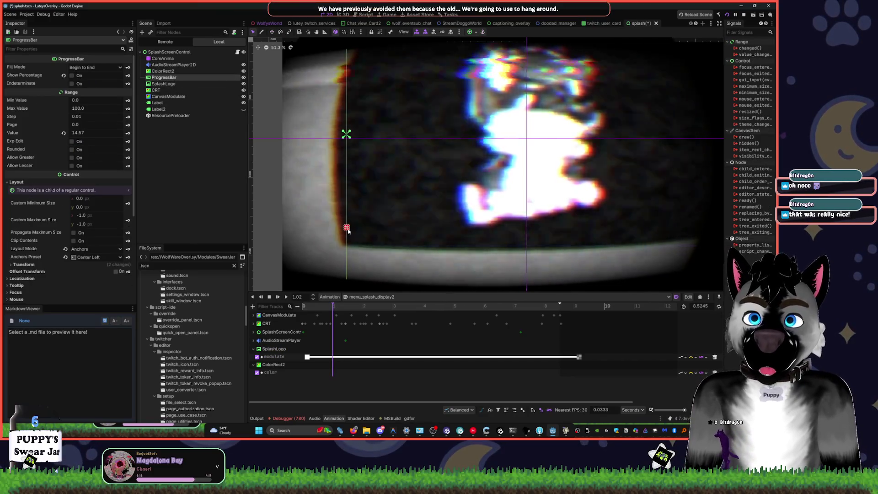
{"action": "left_click_drag", "start_coordinate": [347, 234], "coordinate": [491, 236]}
Apply the Bottom Wide anchor preset to the ProgressBar and shrink it to about 40 px tall
{"action": "scroll", "coordinate": [631, 50], "scroll_direction": "right", "scroll_amount": 3}
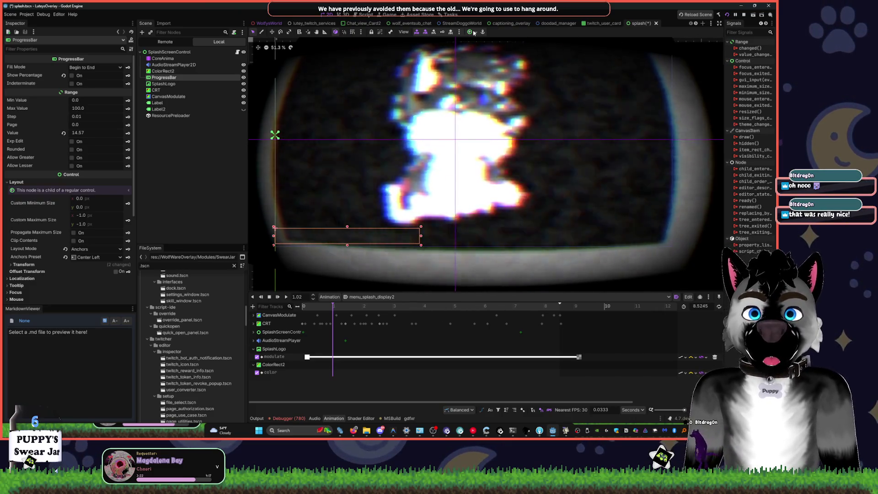
{"action": "left_click", "coordinate": [471, 32]}
{"action": "left_click", "coordinate": [505, 71]}
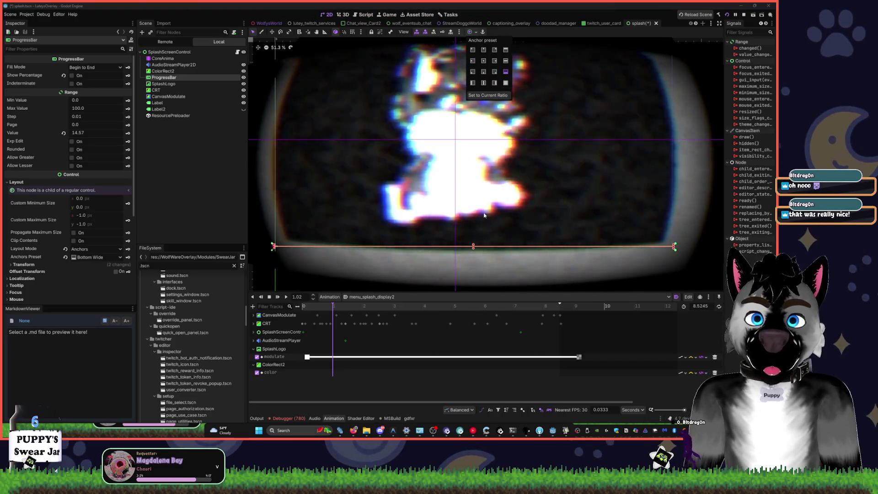
{"action": "left_click", "coordinate": [473, 247]}
{"action": "left_click_drag", "start_coordinate": [474, 246], "coordinate": [470, 228]}
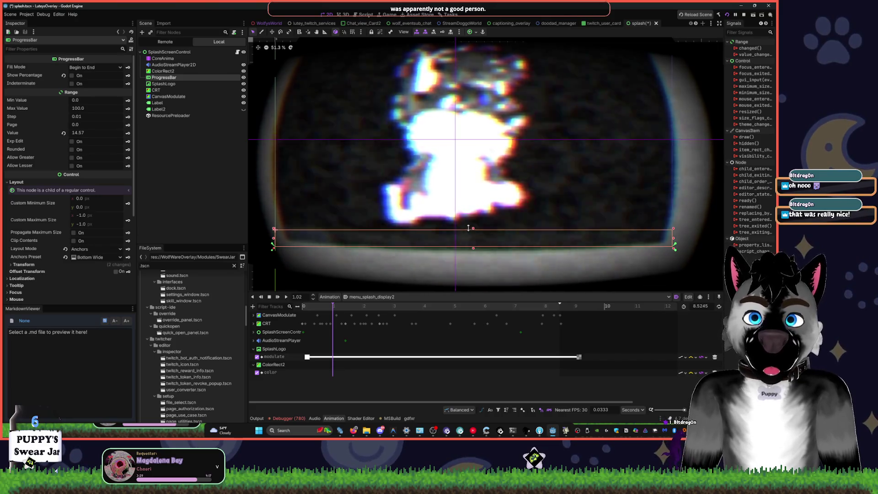
{"action": "mouse_move", "coordinate": [333, 306]}
{"action": "left_mouse_down"}
{"action": "mouse_move", "coordinate": [303, 305]}
{"action": "mouse_move", "coordinate": [558, 306]}
{"action": "mouse_move", "coordinate": [395, 309]}
{"action": "left_mouse_up"}
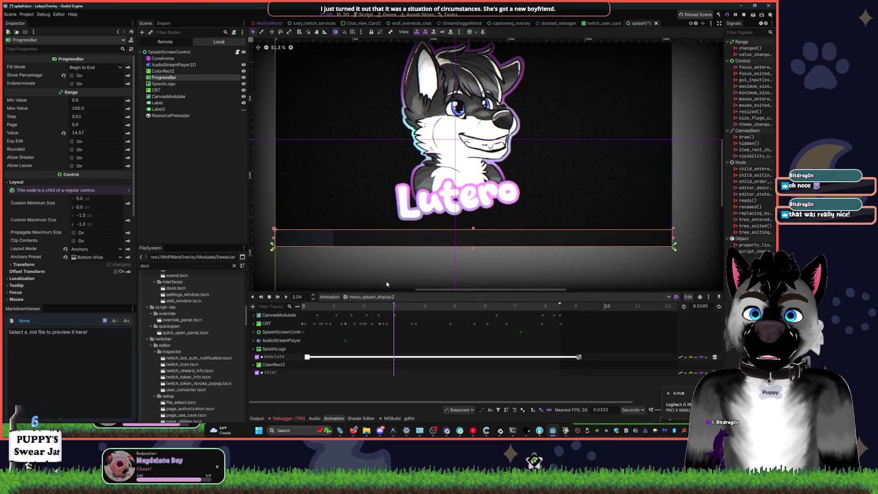
Pull the ProgressBar's right edge slightly inward and move SplashLogo above ProgressBar in the Scene dock
{"action": "mouse_move", "coordinate": [392, 305]}
{"action": "left_mouse_down"}
{"action": "mouse_move", "coordinate": [418, 306]}
{"action": "mouse_move", "coordinate": [342, 307]}
{"action": "mouse_move", "coordinate": [385, 314]}
{"action": "left_mouse_up"}
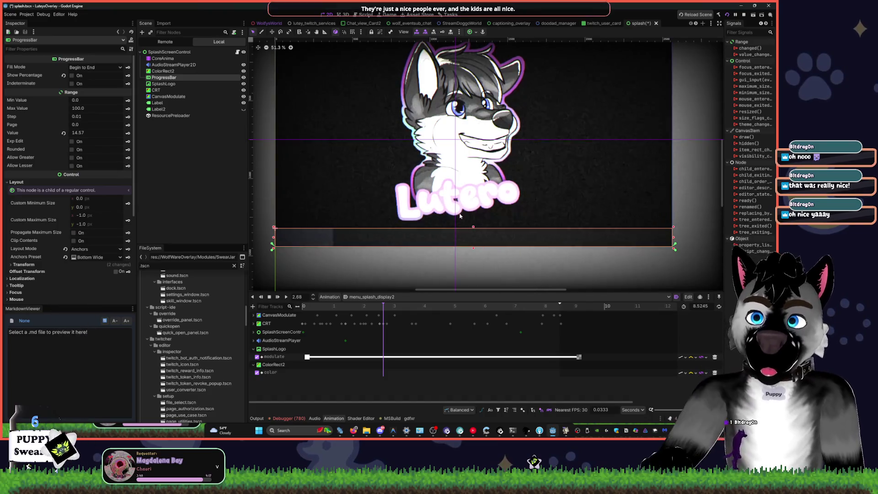
{"action": "mouse_move", "coordinate": [673, 237]}
{"action": "left_mouse_down"}
{"action": "mouse_move", "coordinate": [636, 235]}
{"action": "mouse_move", "coordinate": [670, 236]}
{"action": "left_mouse_up"}
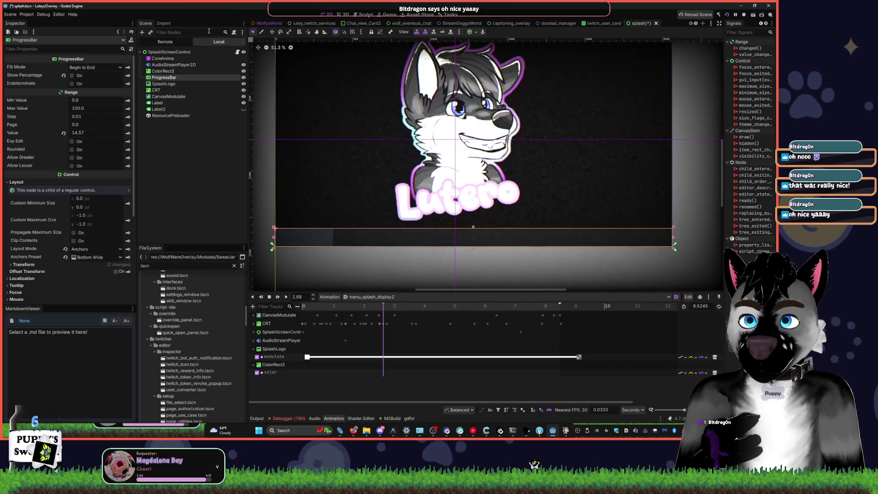
{"action": "mouse_move", "coordinate": [167, 84]}
{"action": "left_mouse_down"}
{"action": "mouse_move", "coordinate": [165, 69]}
{"action": "mouse_move", "coordinate": [165, 93]}
{"action": "left_mouse_up"}
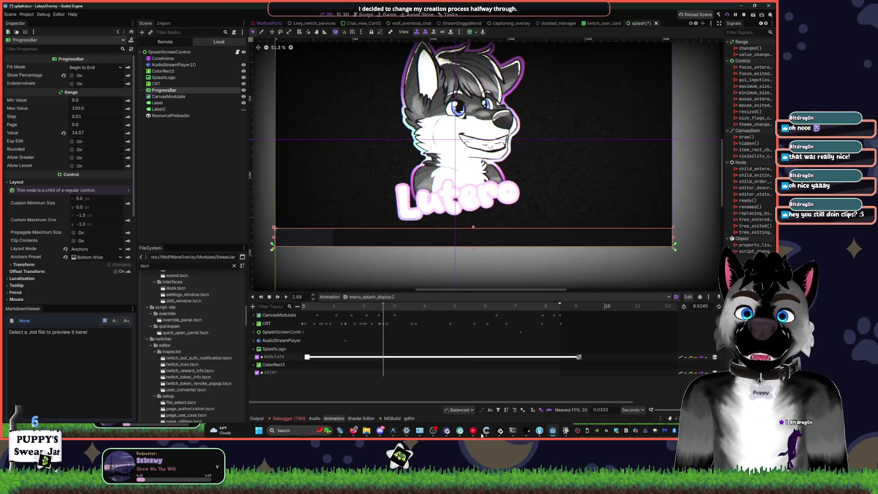
In YouTube Music, play 'Hold Tight' from the top of the playlist
{"action": "key", "text": "alt+Tab"}
{"action": "scroll", "coordinate": [435, 133], "scroll_direction": "down", "scroll_amount": 1}
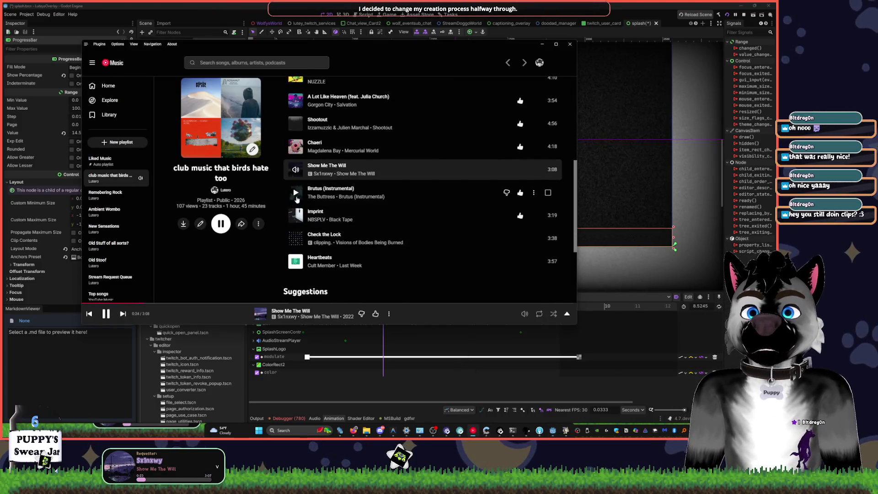
{"action": "scroll", "coordinate": [435, 132], "scroll_direction": "down", "scroll_amount": 1}
{"action": "scroll", "coordinate": [319, 181], "scroll_direction": "up", "scroll_amount": 5}
{"action": "scroll", "coordinate": [319, 181], "scroll_direction": "up", "scroll_amount": 3}
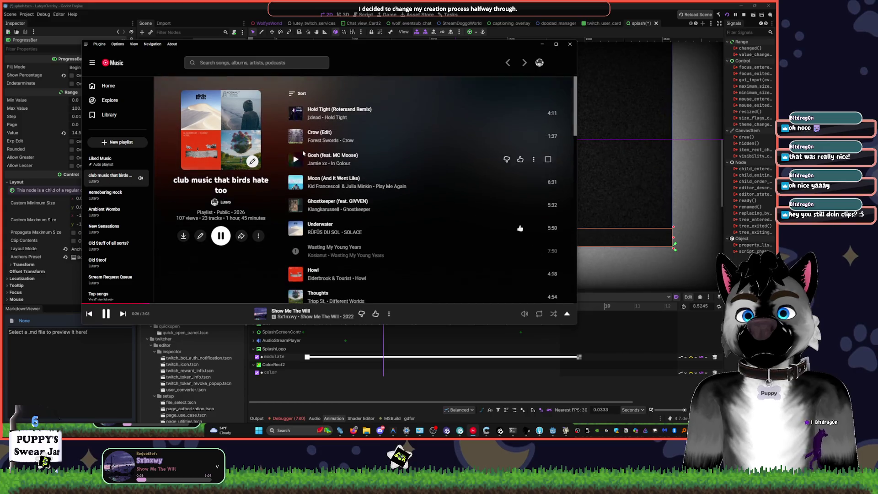
{"action": "left_click", "coordinate": [295, 118]}
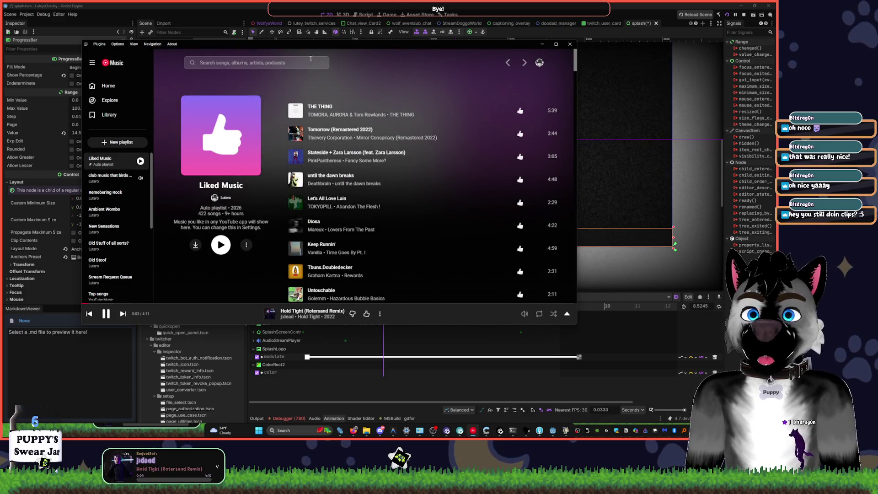
Search YouTube Music for 'bowie' and minimize the player window
{"action": "left_click", "coordinate": [296, 63]}
{"action": "type", "text": "bo"}
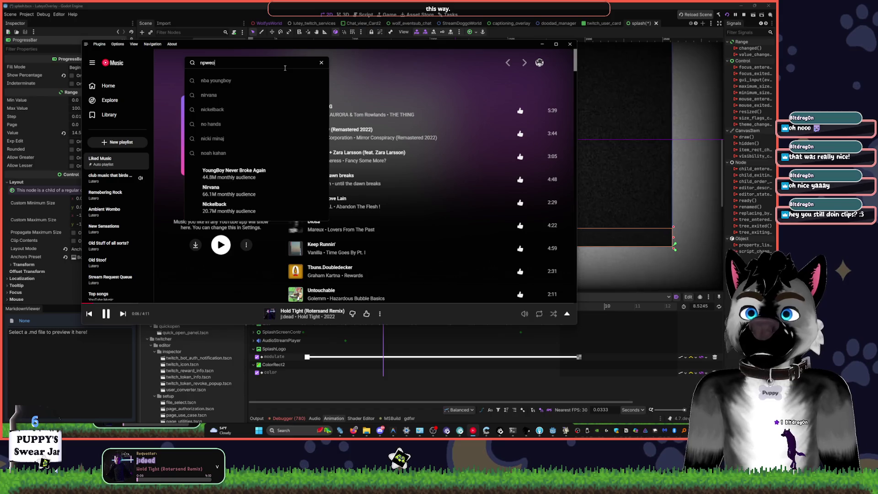
{"action": "type", "text": "wie"}
{"action": "left_click", "coordinate": [492, 66]}
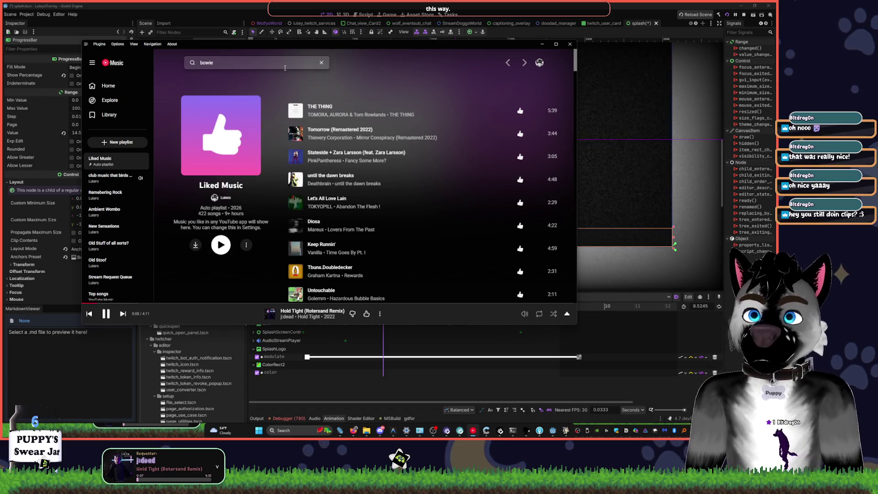
{"action": "key", "text": "Return"}
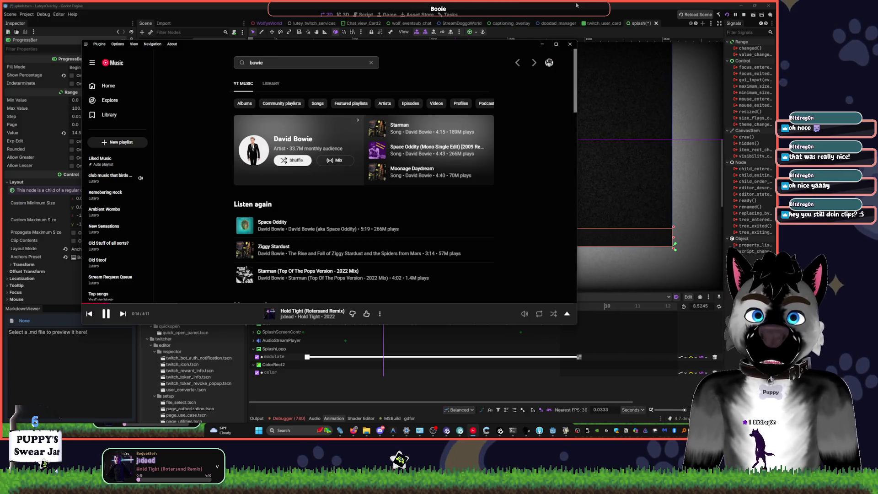
{"action": "left_click", "coordinate": [570, 44]}
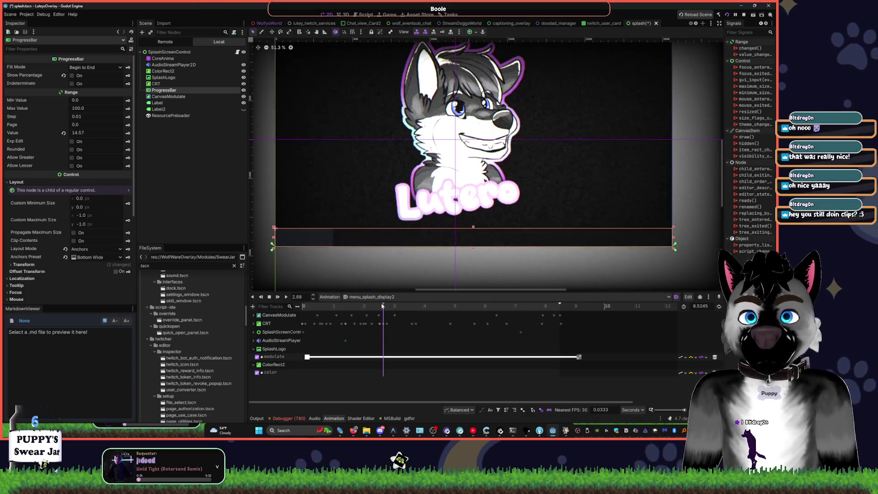
Scrub the menu_splash_display2 preview between 2 and 4.68 seconds to check the logo
{"action": "left_click_drag", "start_coordinate": [386, 306], "coordinate": [443, 308]}
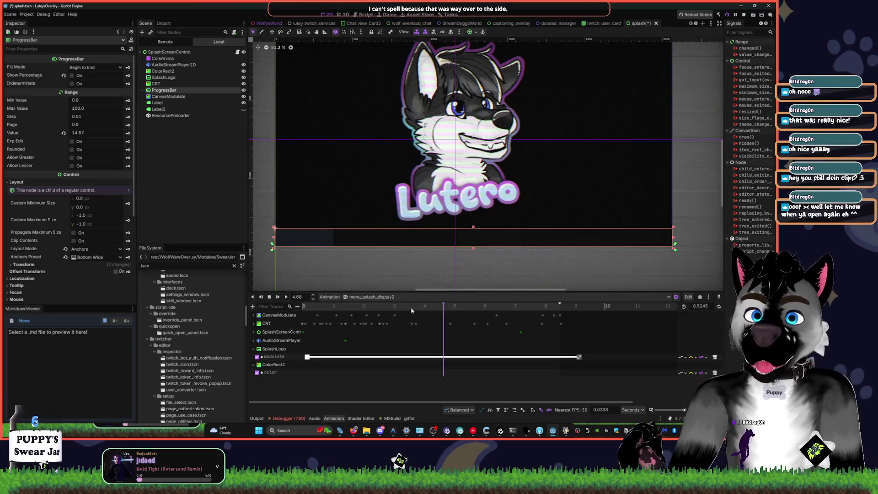
{"action": "left_click", "coordinate": [395, 307]}
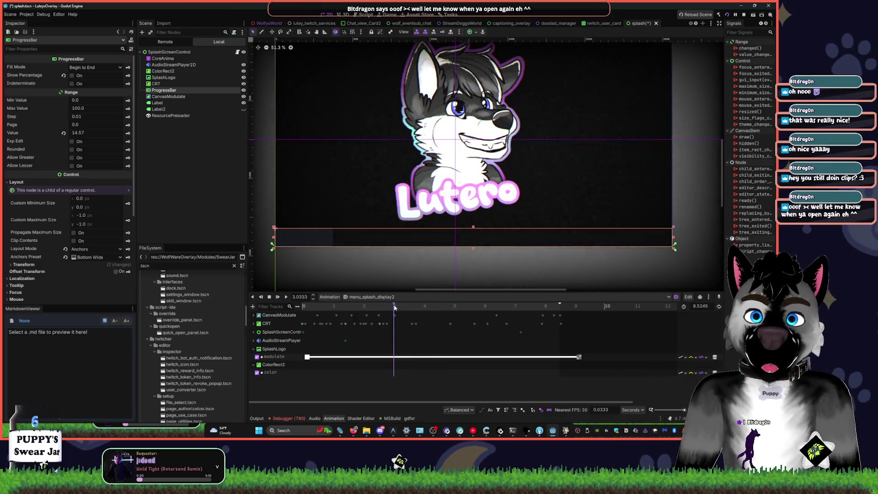
{"action": "left_click", "coordinate": [363, 306]}
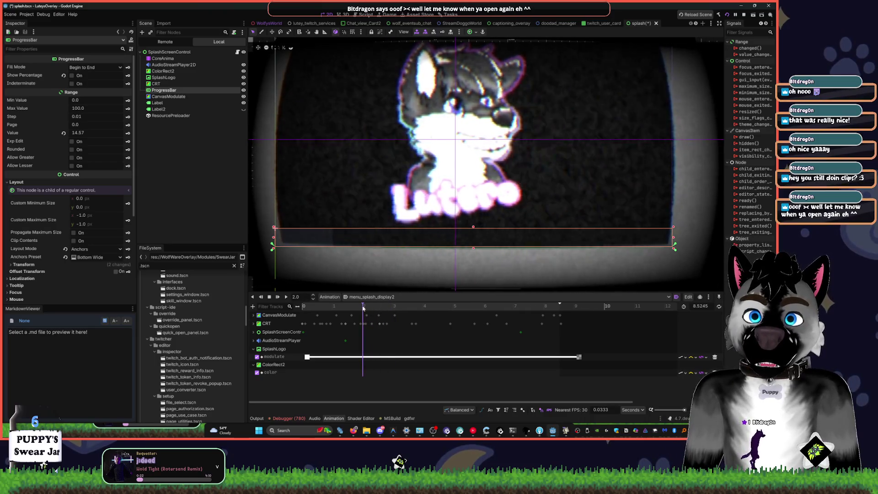
{"action": "left_click", "coordinate": [394, 307]}
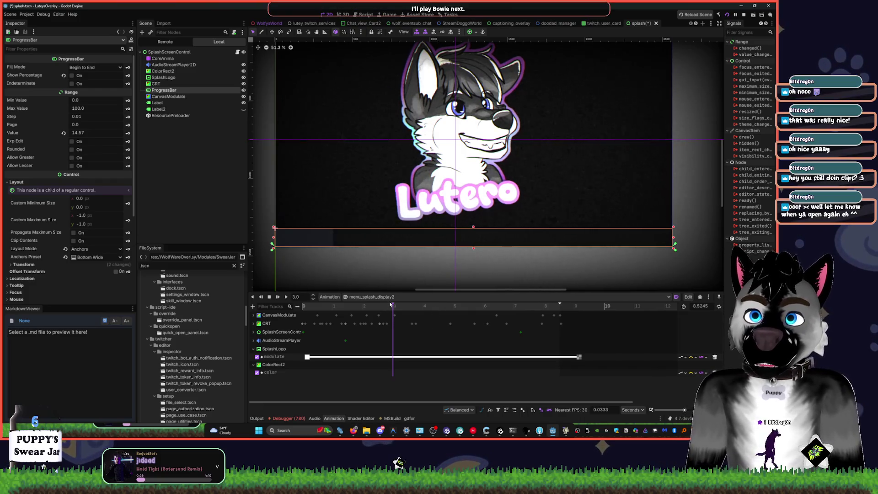
{"action": "mouse_move", "coordinate": [394, 306]}
{"action": "left_mouse_down"}
{"action": "mouse_move", "coordinate": [455, 306]}
{"action": "mouse_move", "coordinate": [363, 310]}
{"action": "left_mouse_up"}
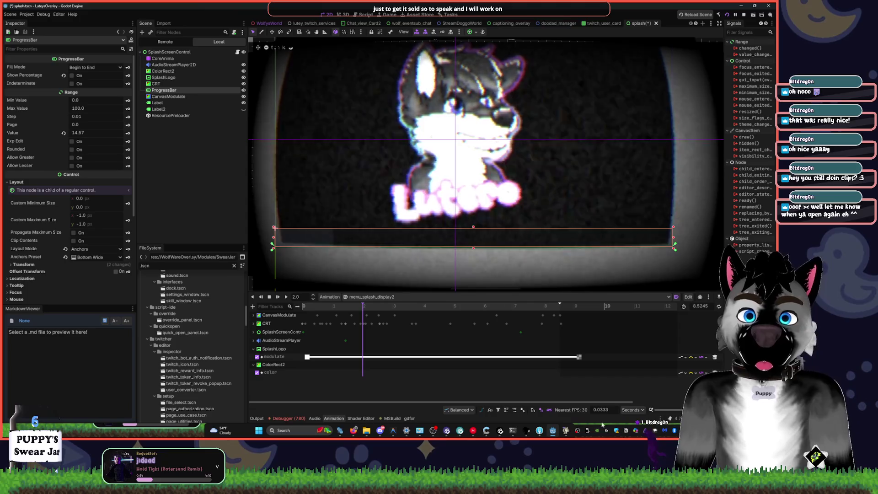
{"action": "left_click", "coordinate": [553, 430]}
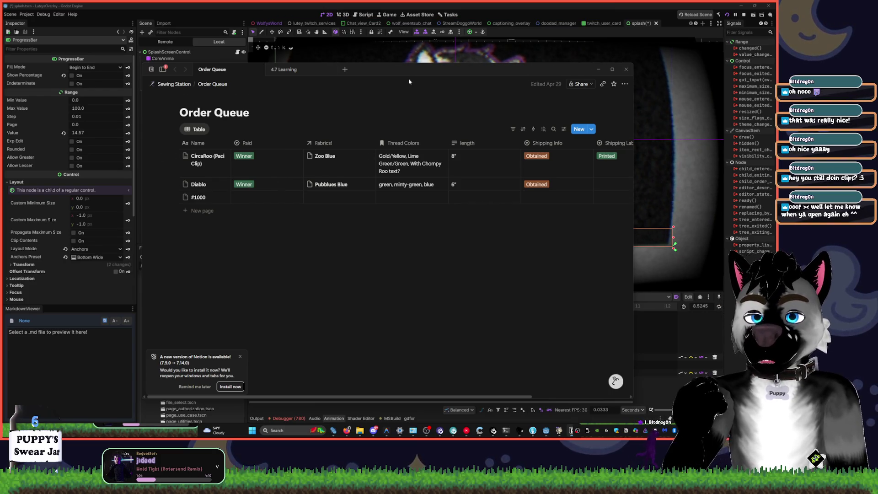
Expand the Notion workspace sidebar
{"action": "left_click", "coordinate": [163, 70]}
{"action": "scroll", "coordinate": [186, 207], "scroll_direction": "down", "scroll_amount": 3}
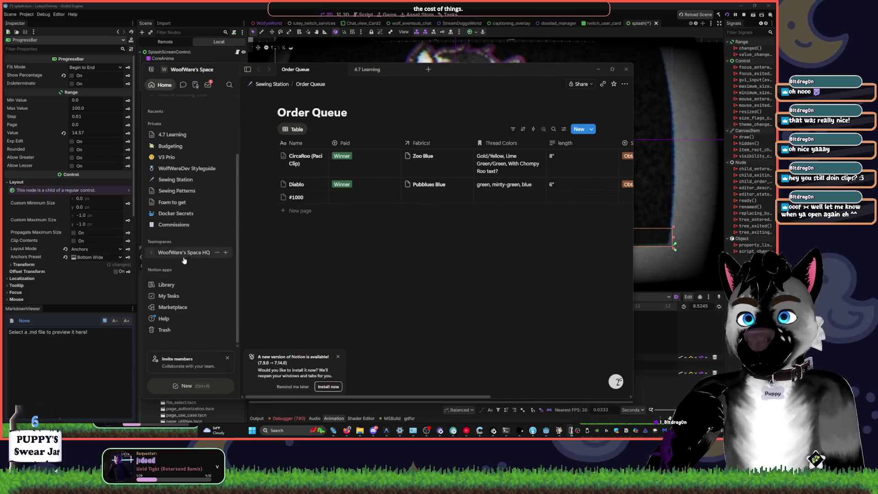
{"action": "left_click", "coordinate": [230, 86]}
{"action": "key", "text": "Escape"}
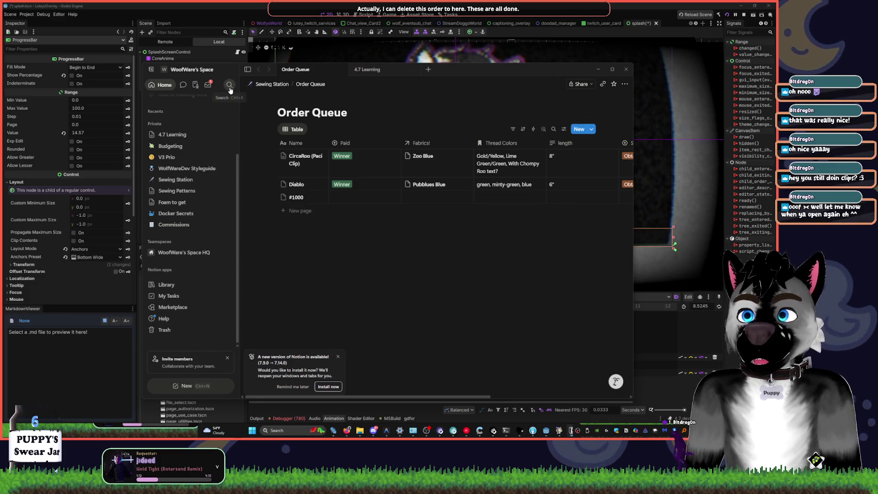
Search Notion for 'fab', open the Fabrics! database, and scroll to its last rows
{"action": "left_click", "coordinate": [230, 86]}
{"action": "type", "text": "fab"}
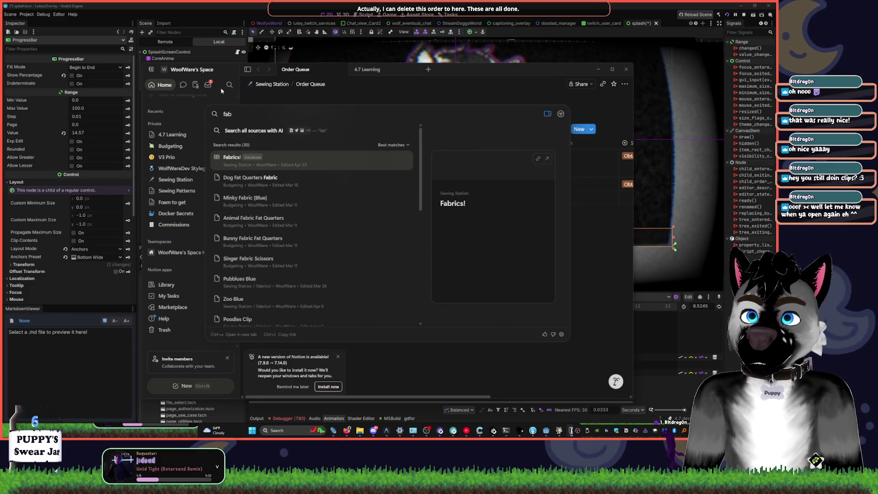
{"action": "key", "text": "Down"}
{"action": "key", "text": "Up"}
{"action": "key", "text": "Down"}
{"action": "key", "text": "Down"}
{"action": "key", "text": "Up"}
{"action": "key", "text": "Up"}
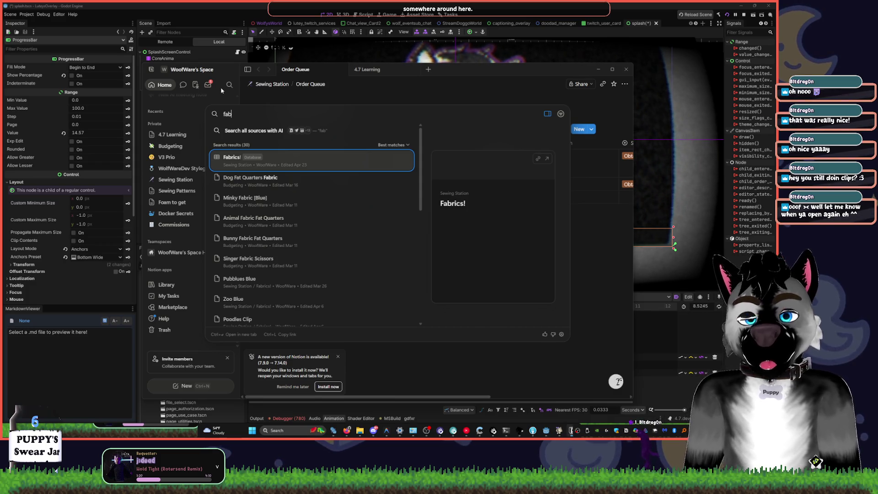
{"action": "key", "text": "Return"}
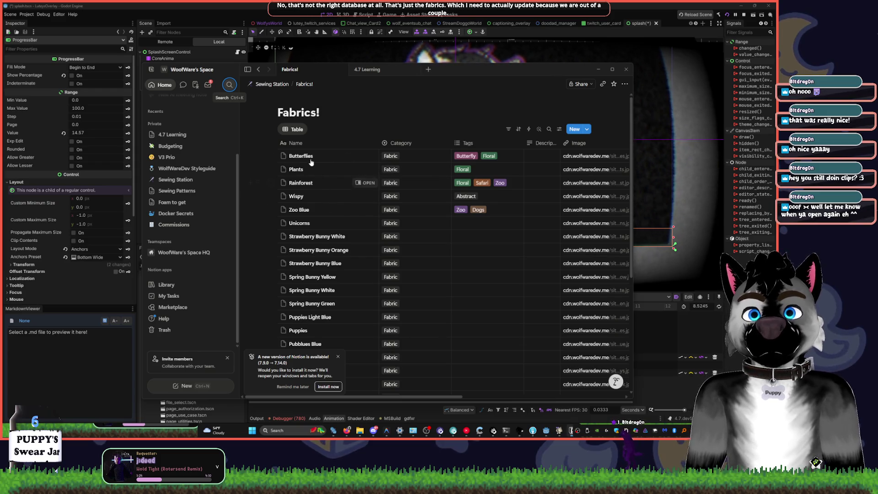
{"action": "scroll", "coordinate": [315, 242], "scroll_direction": "down", "scroll_amount": 5}
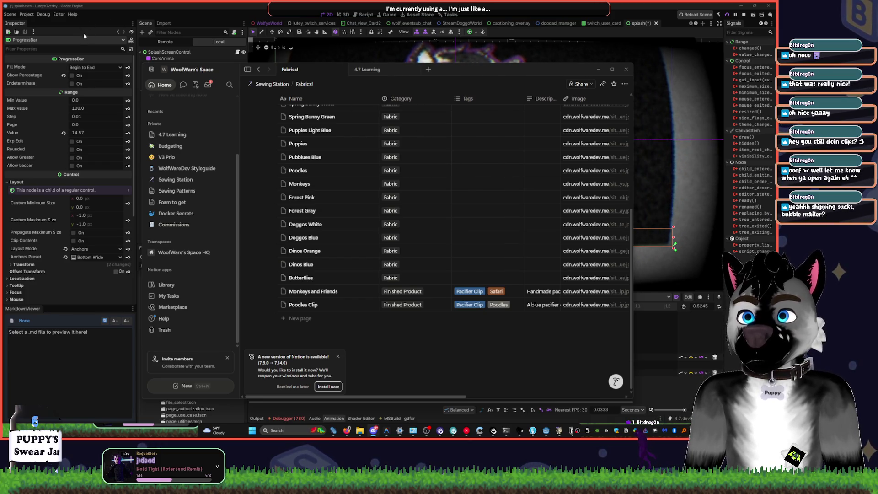
{"action": "left_click", "coordinate": [341, 5]}
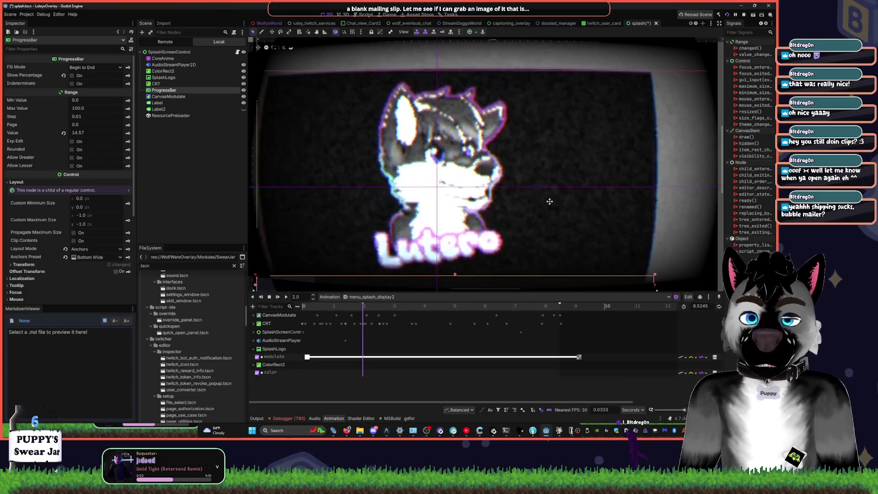
Scrub the splash preview to about 5.6 s and collapse the inspector folder in the FileSystem dock
{"action": "scroll", "coordinate": [691, 269], "scroll_direction": "left", "scroll_amount": 2}
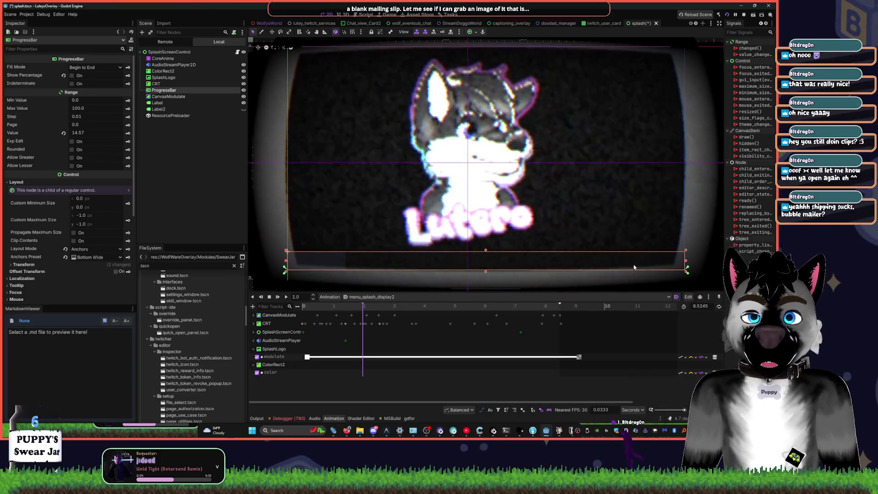
{"action": "mouse_move", "coordinate": [381, 302]}
{"action": "left_mouse_down"}
{"action": "mouse_move", "coordinate": [568, 305]}
{"action": "mouse_move", "coordinate": [471, 306]}
{"action": "left_mouse_up"}
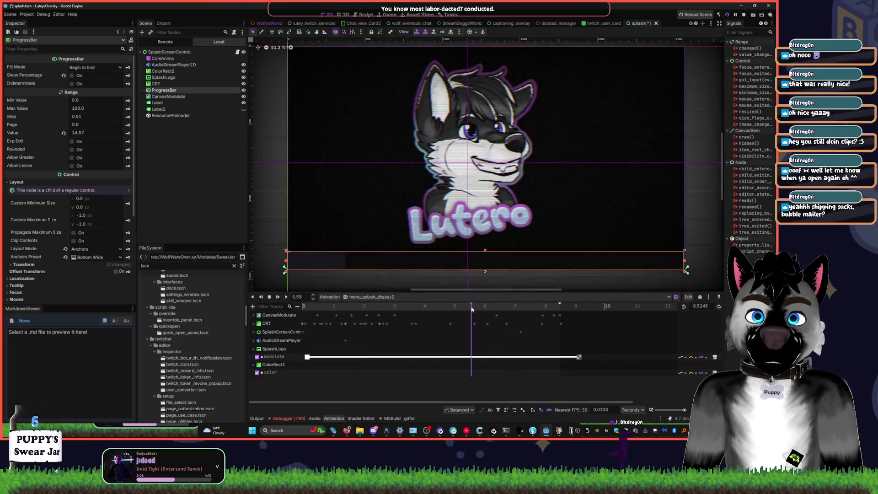
{"action": "scroll", "coordinate": [187, 411], "scroll_direction": "down", "scroll_amount": 3}
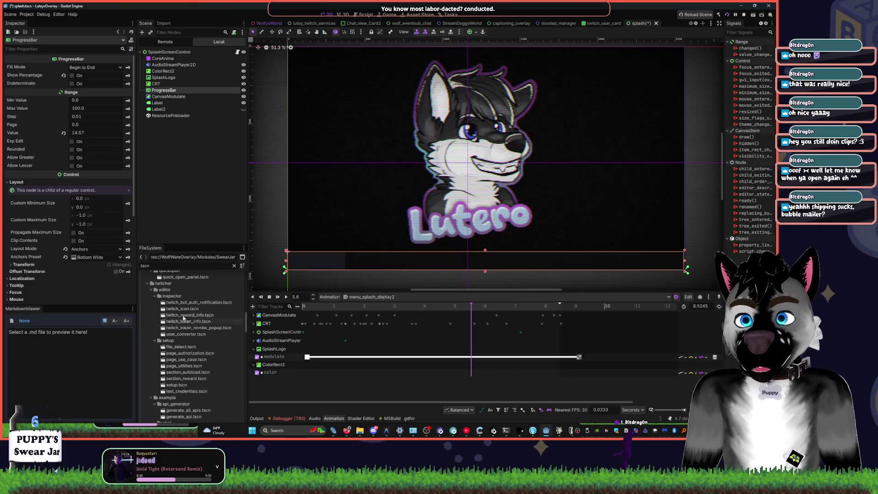
{"action": "left_click", "coordinate": [158, 296]}
{"action": "left_click", "coordinate": [171, 291]}
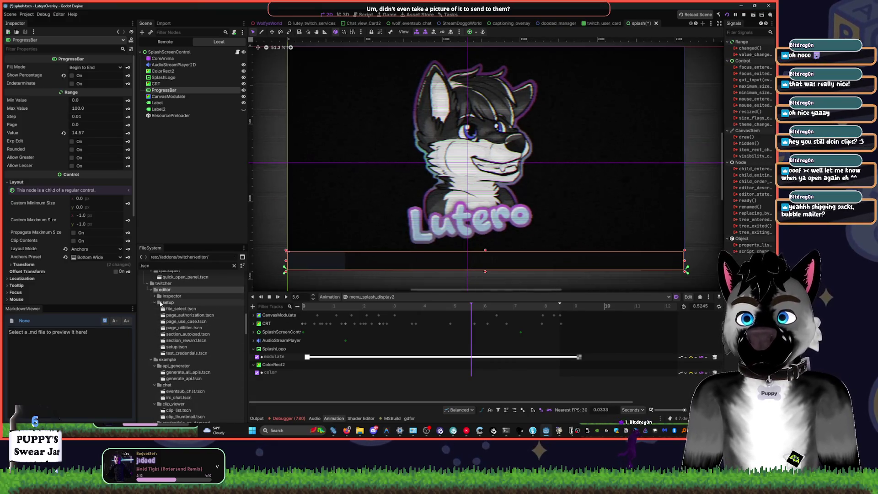
Collapse the twitcher addon's editor folder in the FileSystem dock
{"action": "left_click", "coordinate": [152, 290]}
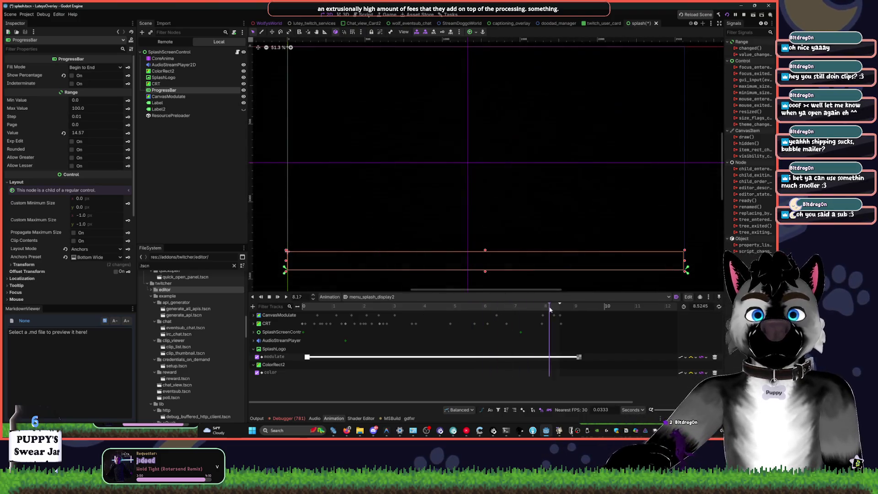
{"action": "left_click", "coordinate": [364, 15]}
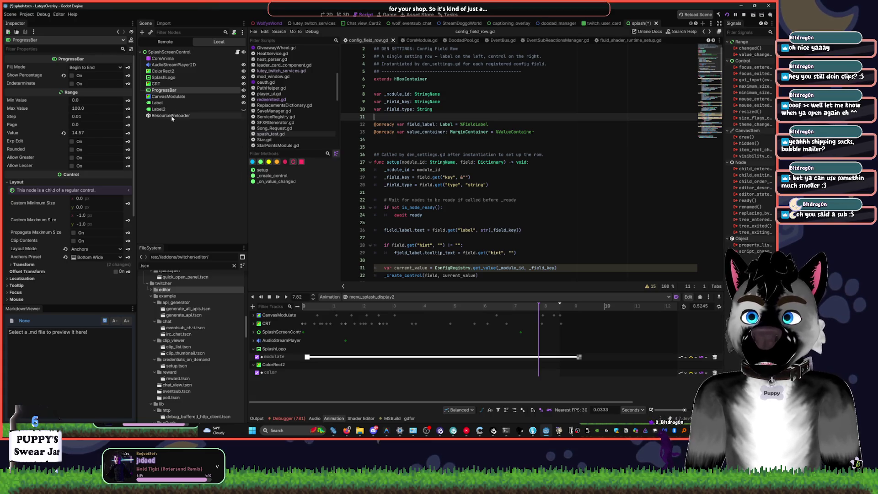
Open the WolfysWorld and lutey_twitch_services scene tabs, then bring YouTube Music forward
{"action": "left_click", "coordinate": [269, 23]}
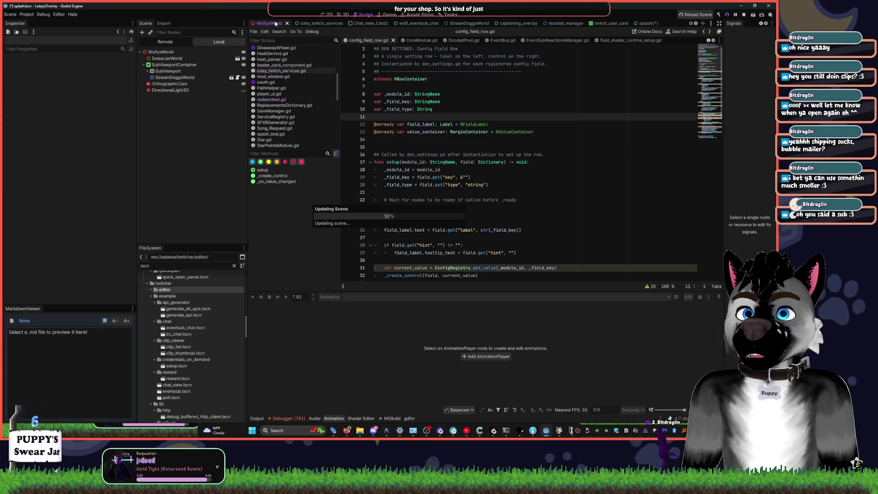
{"action": "left_click", "coordinate": [317, 25]}
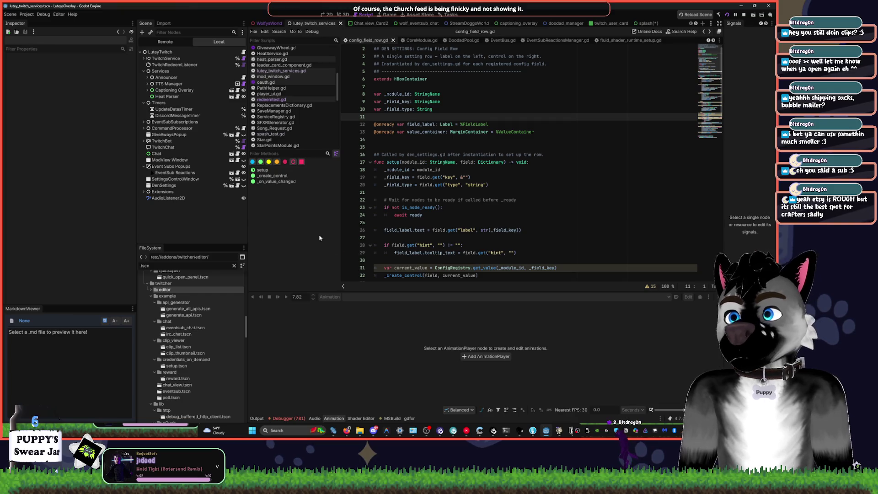
{"action": "left_click", "coordinate": [467, 432]}
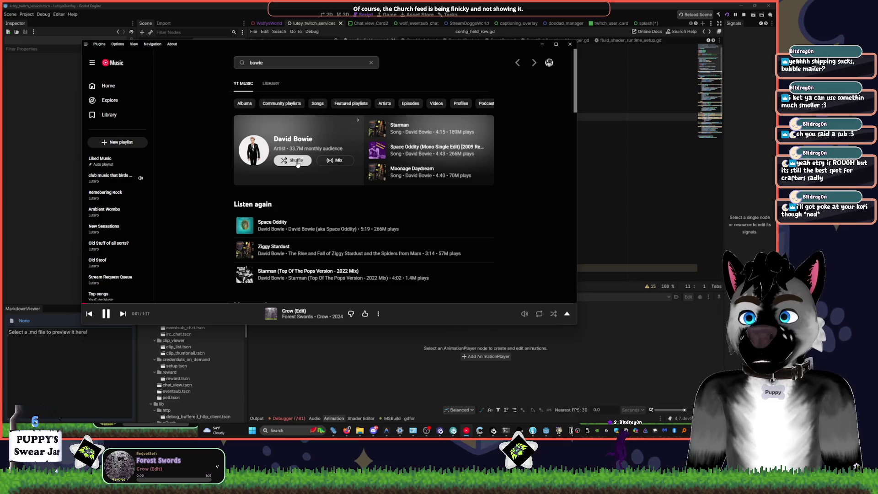
Shuffle-play David Bowie, start a radio mix from the playing track, then return to Godot
{"action": "left_click", "coordinate": [295, 161]}
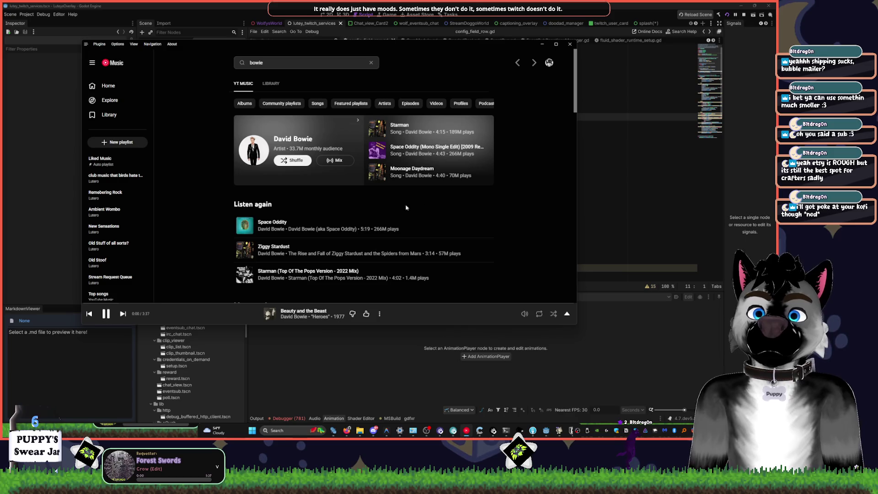
{"action": "right_click", "coordinate": [415, 322]}
{"action": "left_click", "coordinate": [452, 103]}
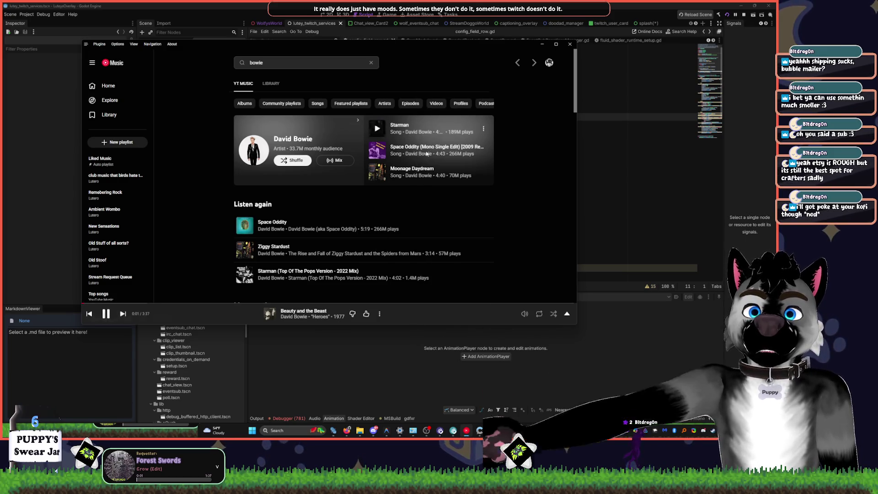
{"action": "left_click", "coordinate": [636, 149]}
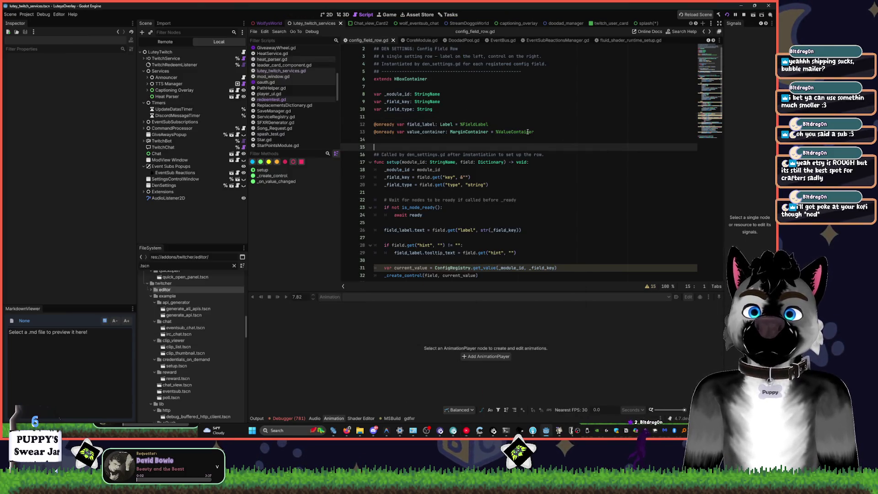
Show the lutey_twitch_services scene in the 2D view
{"action": "scroll", "coordinate": [528, 137], "scroll_direction": "down", "scroll_amount": 5}
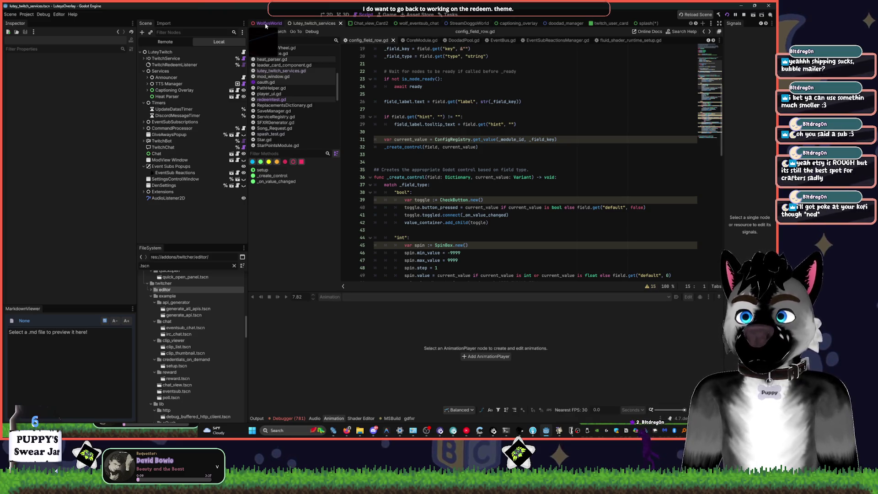
{"action": "left_click", "coordinate": [327, 14]}
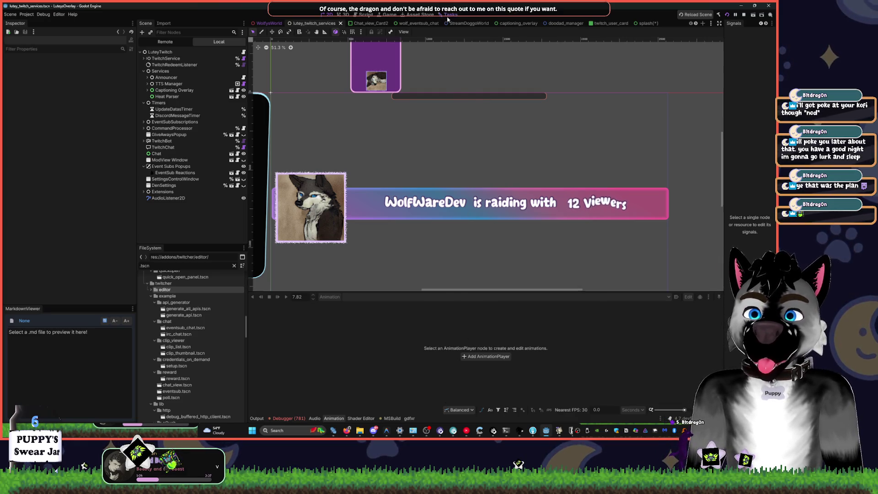
{"action": "left_click", "coordinate": [447, 15]}
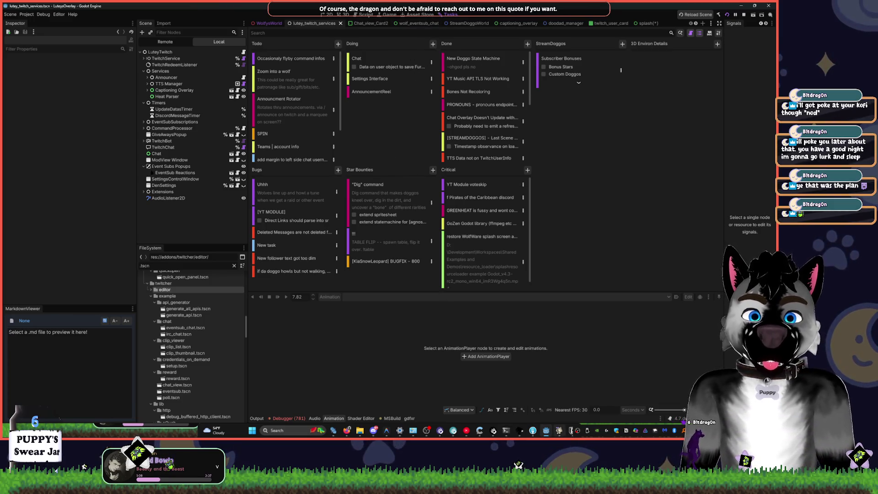
{"action": "left_click", "coordinate": [571, 431]}
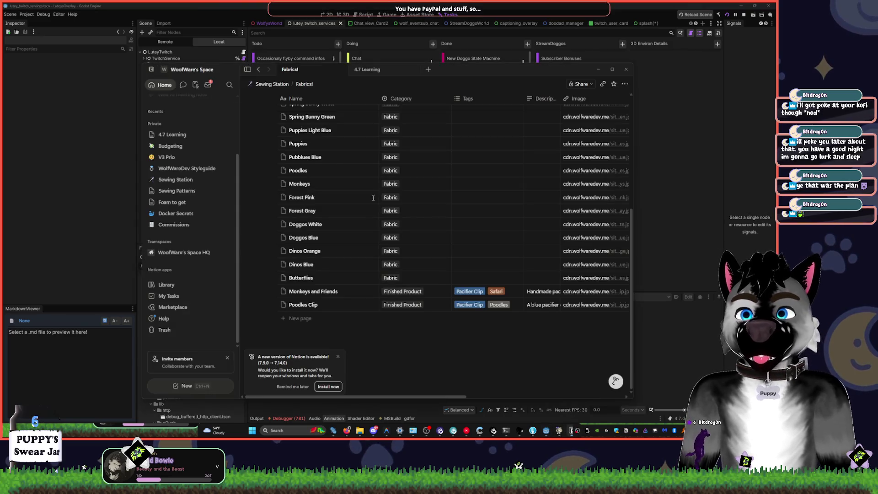
{"action": "left_click", "coordinate": [182, 146]}
{"action": "left_click", "coordinate": [598, 69]}
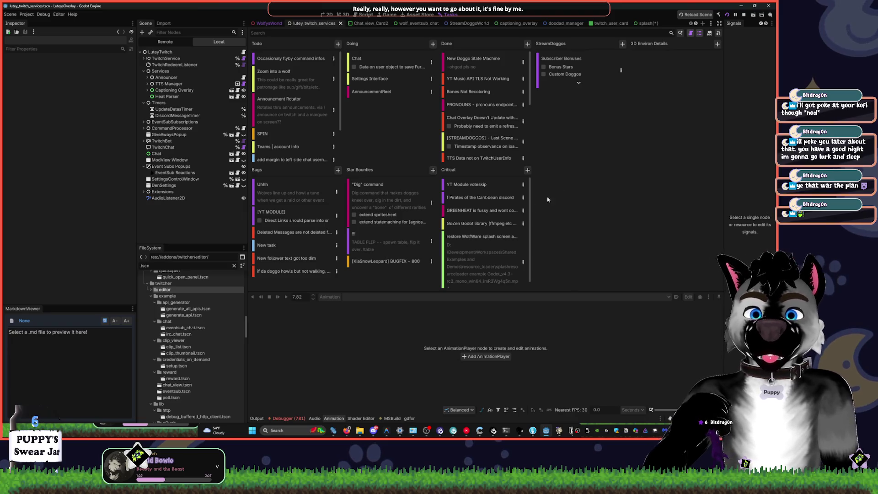
{"action": "left_click_drag", "start_coordinate": [492, 292], "coordinate": [493, 331]}
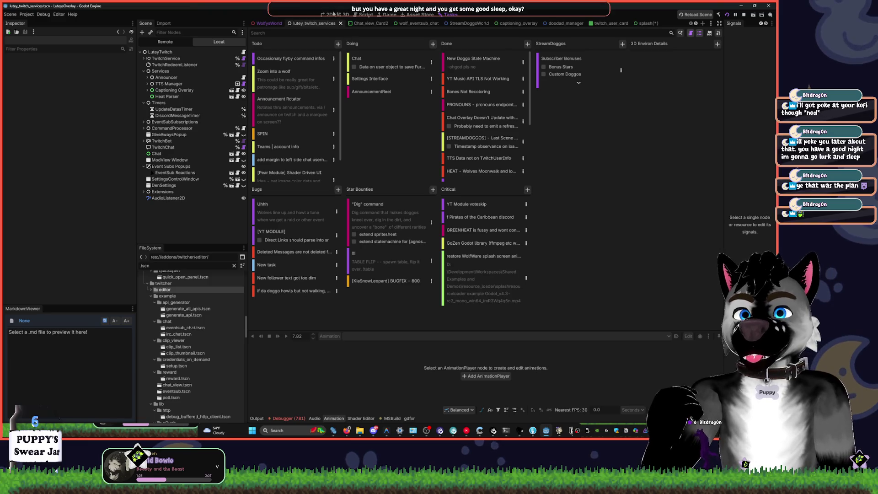
{"action": "key", "text": "ctrl+F1"}
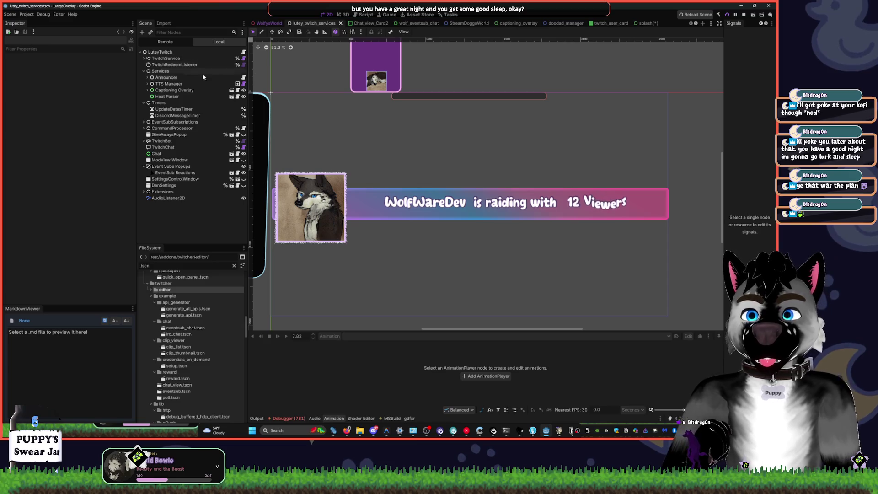
{"action": "left_click", "coordinate": [223, 65]}
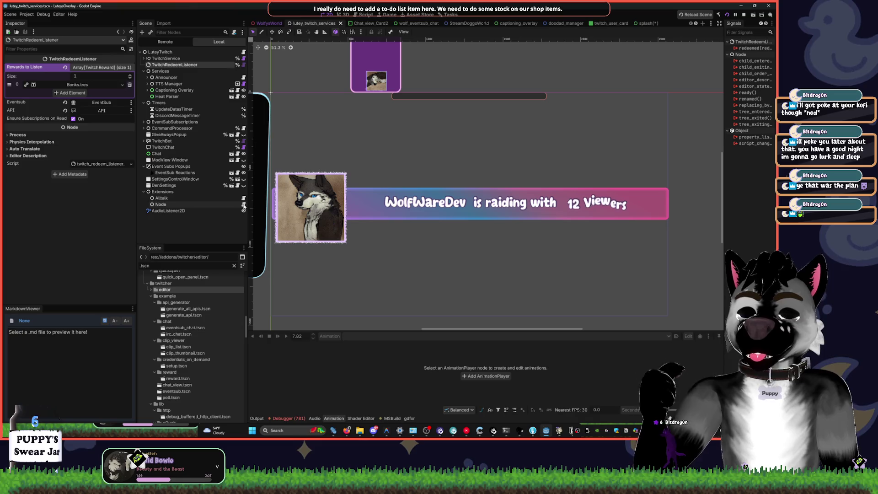
Rename the Node under Extensions to RedeemService and drag it up toward Services
{"action": "left_click", "coordinate": [234, 205]}
{"action": "left_click", "coordinate": [235, 204]}
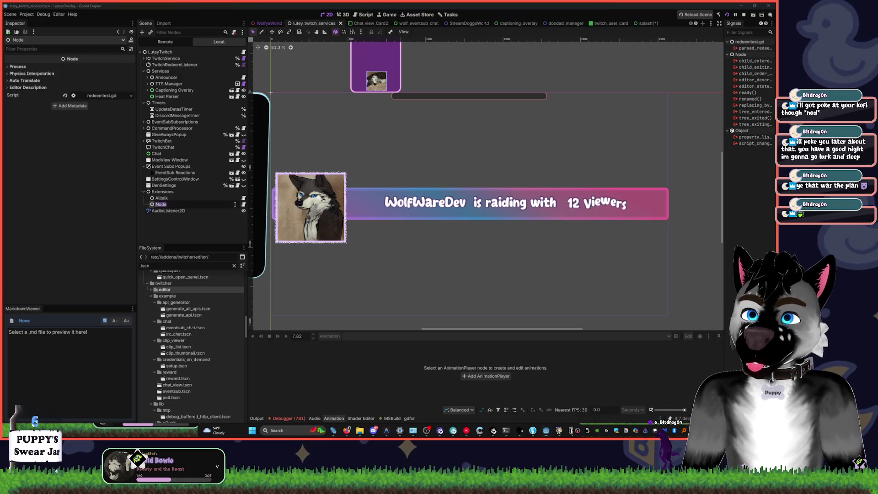
{"action": "type", "text": "Redeem"}
{"action": "key", "text": "Return"}
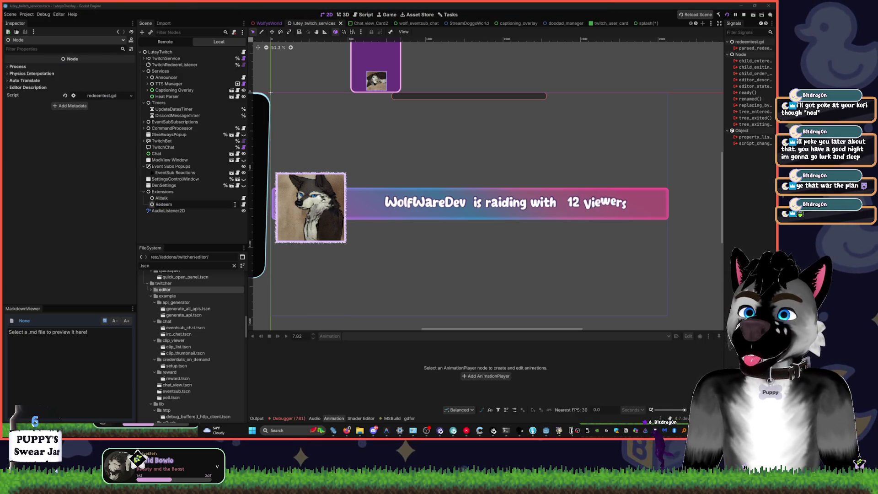
{"action": "type", "text": "Service"}
{"action": "key", "text": "Return"}
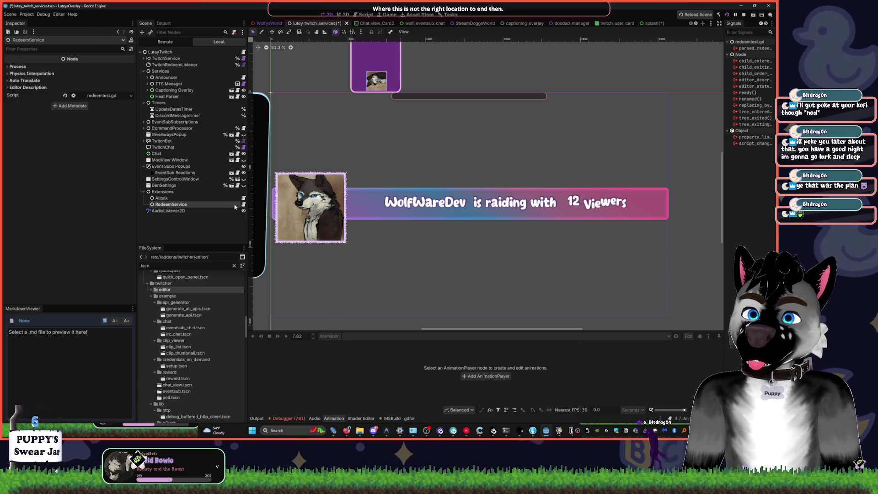
{"action": "left_click_drag", "start_coordinate": [186, 205], "coordinate": [175, 78]}
In redeemtest.gd, start a "message" key after the user entry and add a blank line after the variables
{"action": "left_click", "coordinate": [243, 77]}
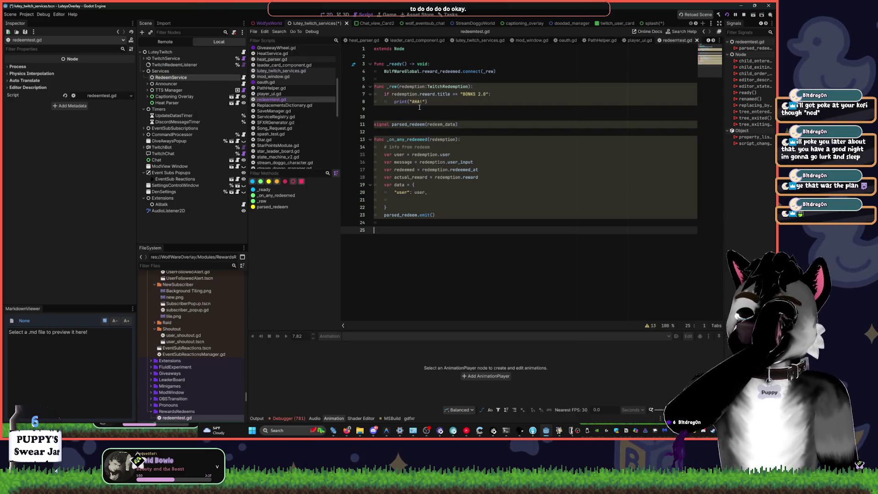
{"action": "left_click", "coordinate": [429, 194]}
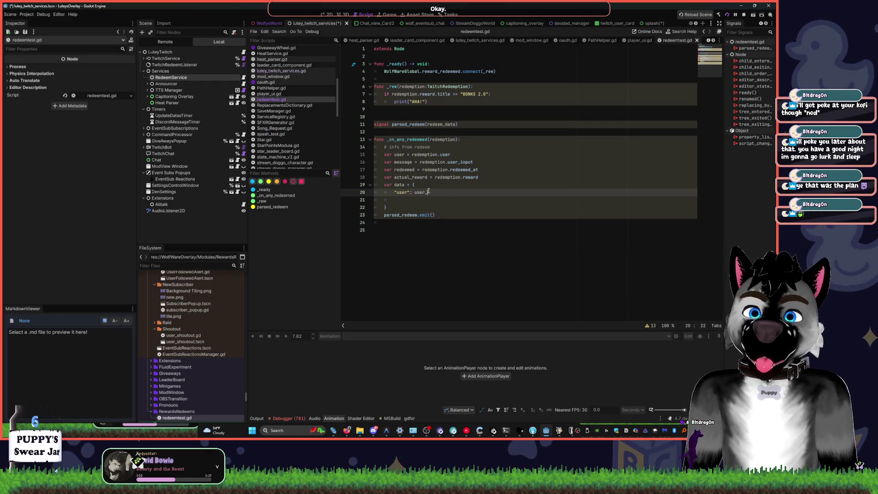
{"action": "key", "text": "Return"}
{"action": "type", "text": "va"}
{"action": "key", "text": "BackSpace"}
{"action": "key", "text": "BackSpace"}
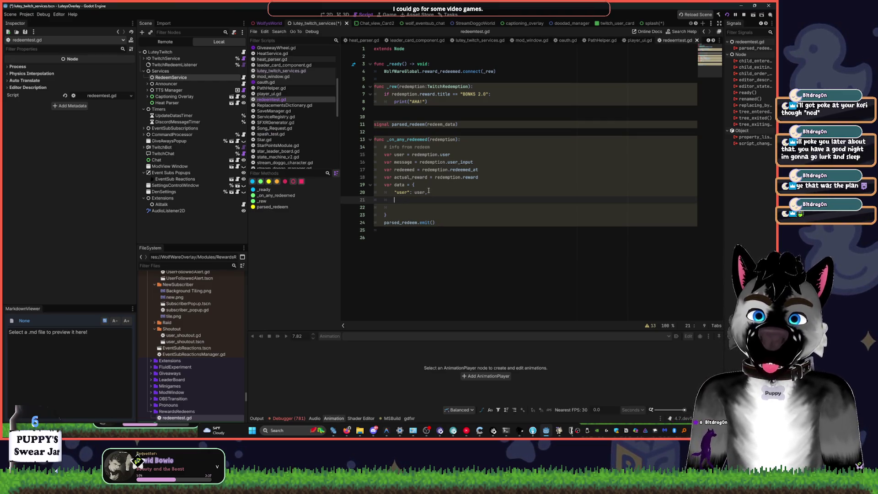
{"action": "type", "text": "\"message"}
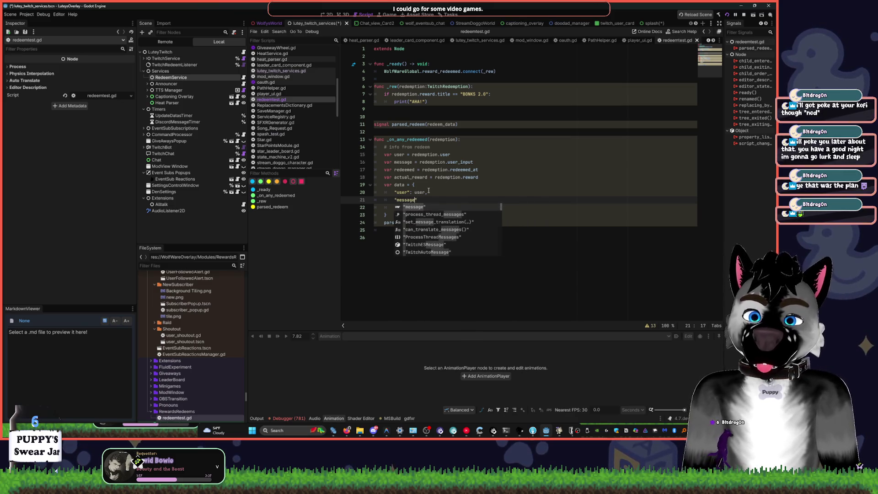
{"action": "key", "text": "Return"}
{"action": "type", "text": ":"}
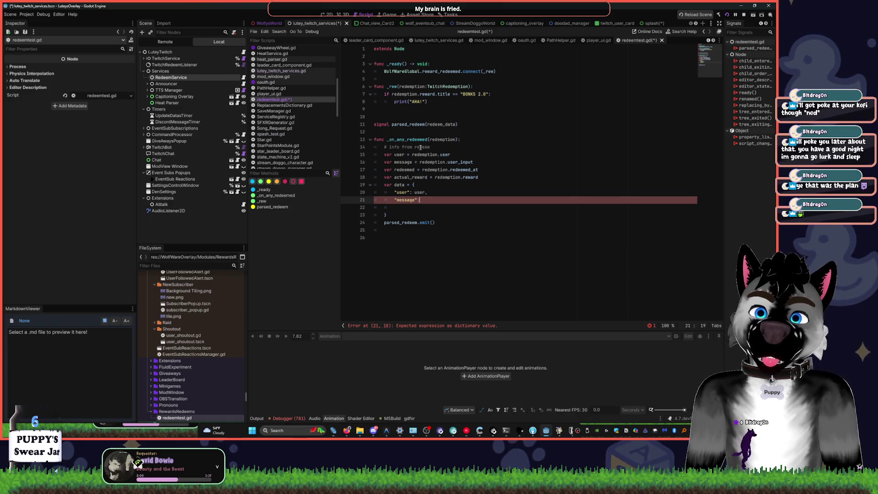
{"action": "left_click_drag", "start_coordinate": [382, 154], "coordinate": [501, 177]}
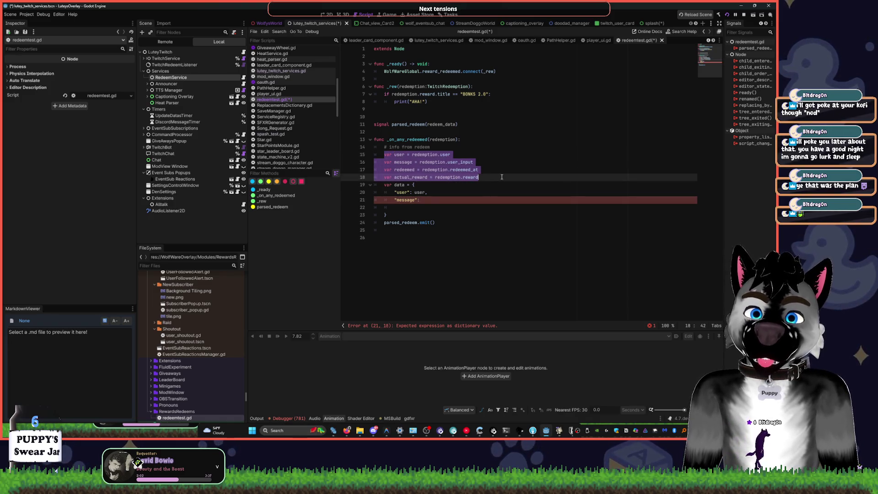
{"action": "left_click", "coordinate": [501, 177]}
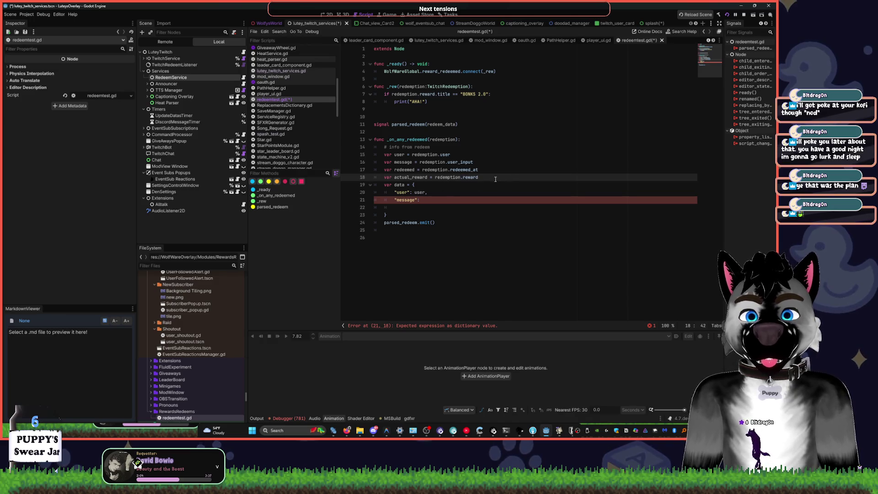
{"action": "key", "text": "Return"}
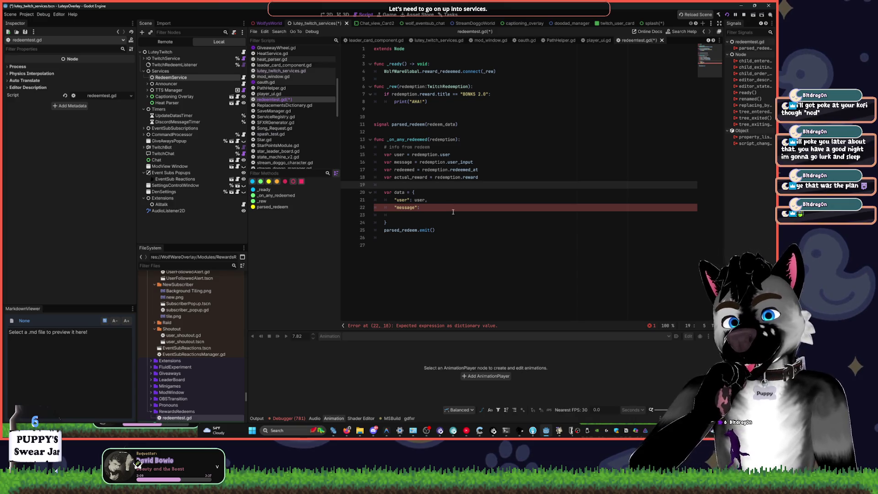
Give the message entry the message variable and add a "redeemed_at": redeemed entry
{"action": "left_click", "coordinate": [430, 208]}
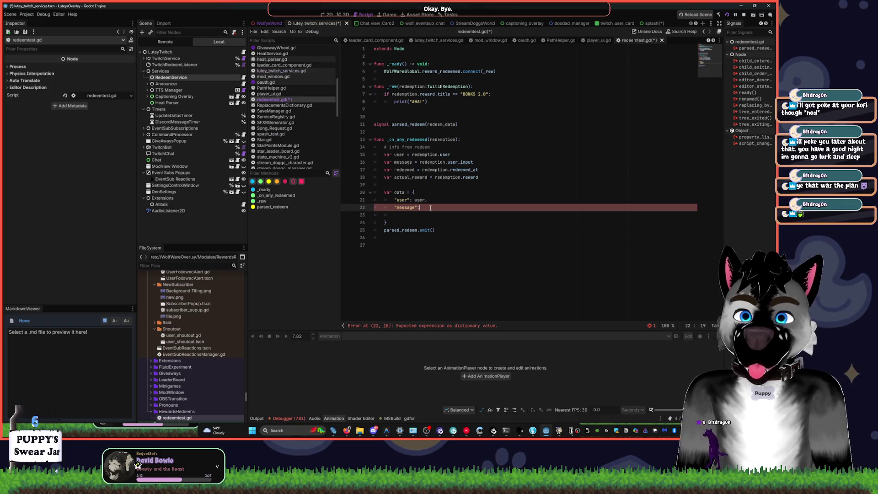
{"action": "type", "text": "me"}
{"action": "key", "text": "Return"}
{"action": "type", "text": ","}
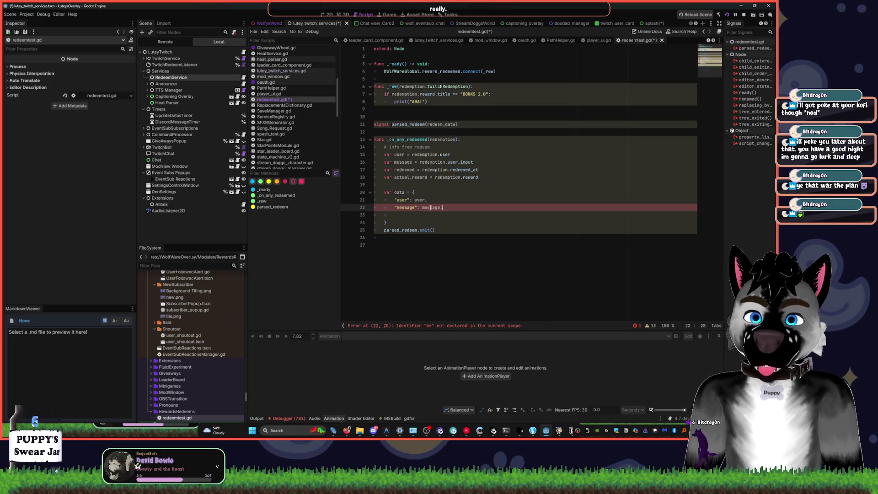
{"action": "key", "text": "Return"}
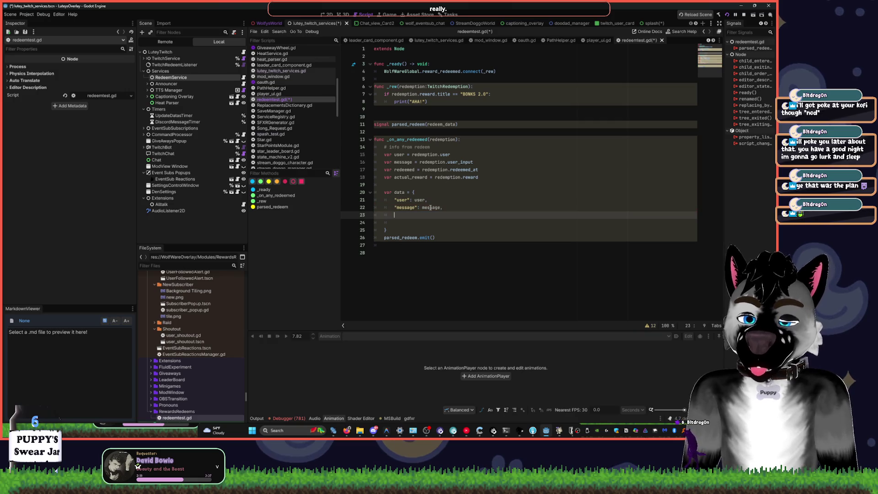
{"action": "type", "text": "\""}
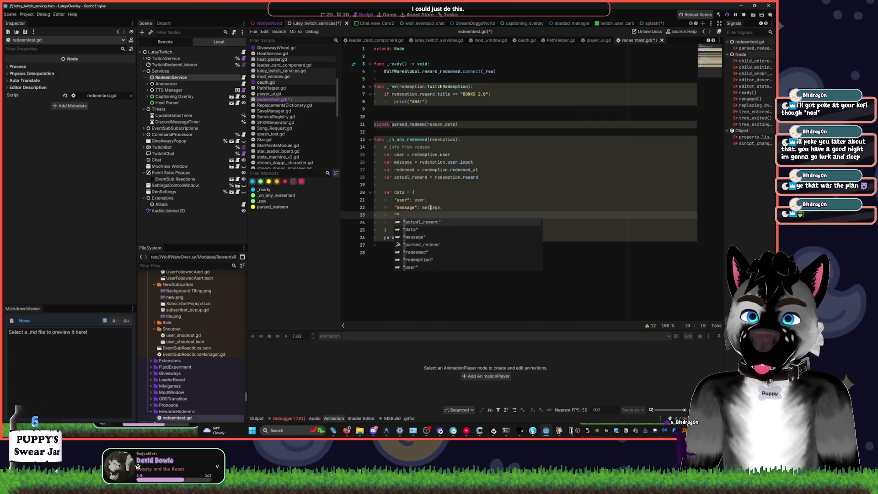
{"action": "type", "text": "red"}
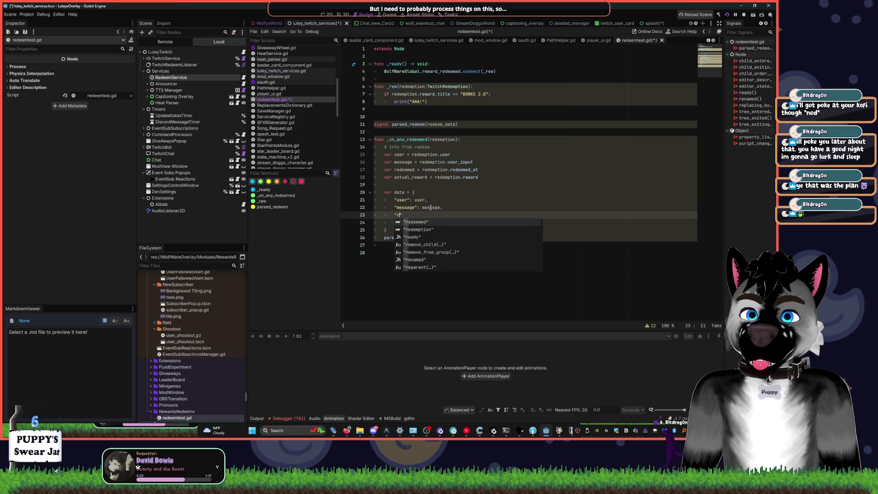
{"action": "key", "text": "Return"}
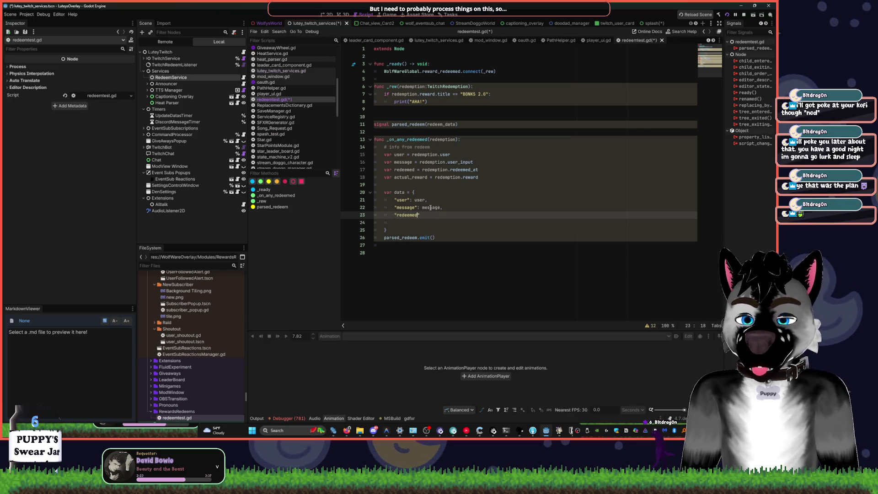
{"action": "type", "text": "_at"}
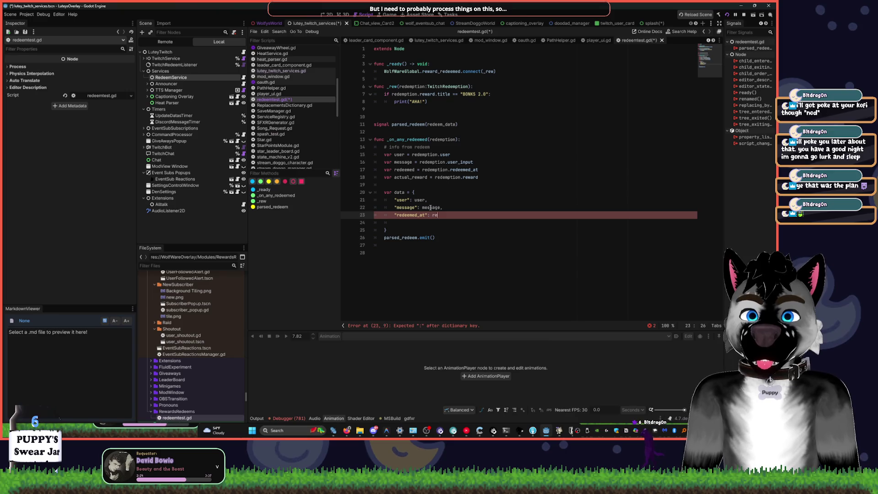
{"action": "key", "text": "Down"}
{"action": "key", "text": "Down"}
{"action": "key", "text": "Down"}
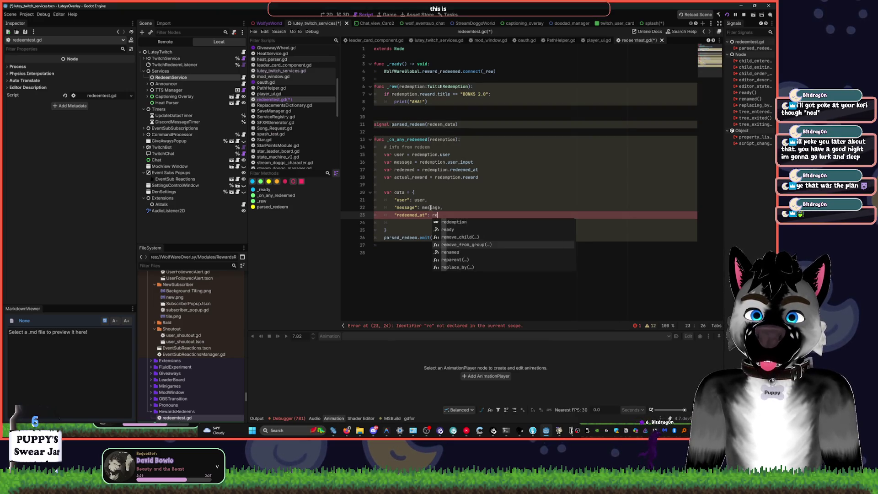
{"action": "type", "text": "deemed"}
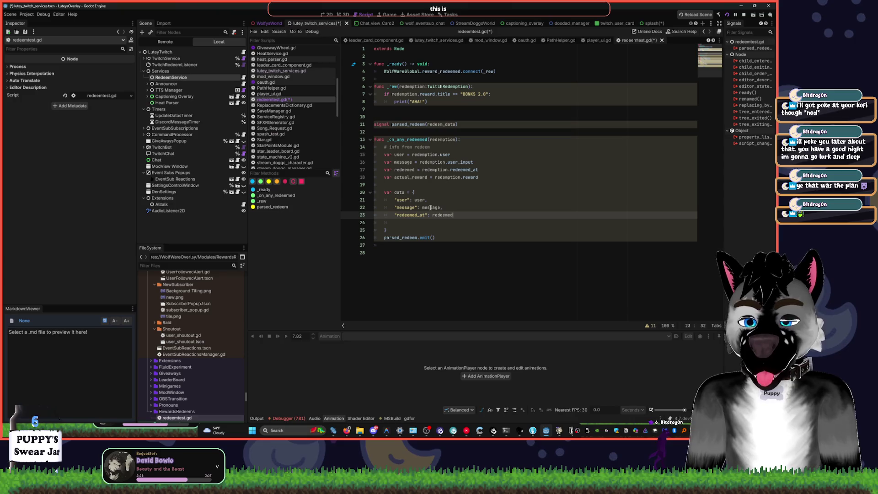
{"action": "double_click", "coordinate": [404, 170]}
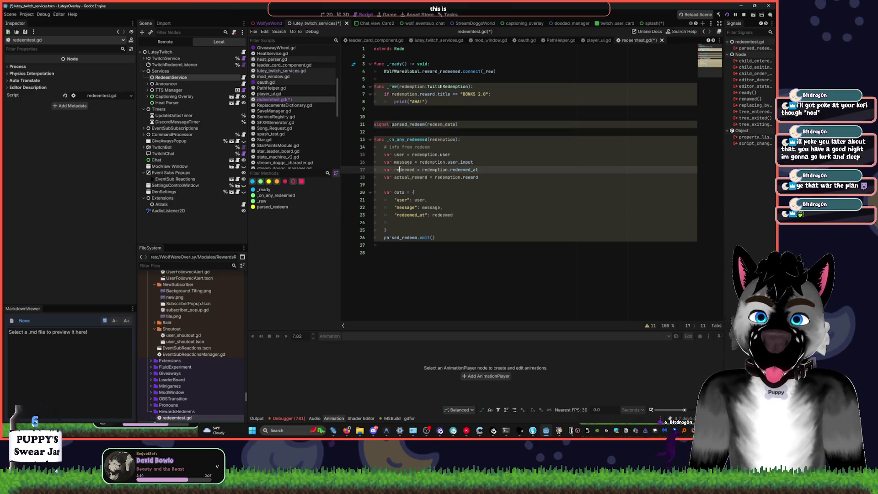
Rename the line-17 variable to redeemed_at and start an "actual_reward" dictionary key
{"action": "key", "text": "Down"}
{"action": "key", "text": "Down"}
{"action": "key", "text": "Down"}
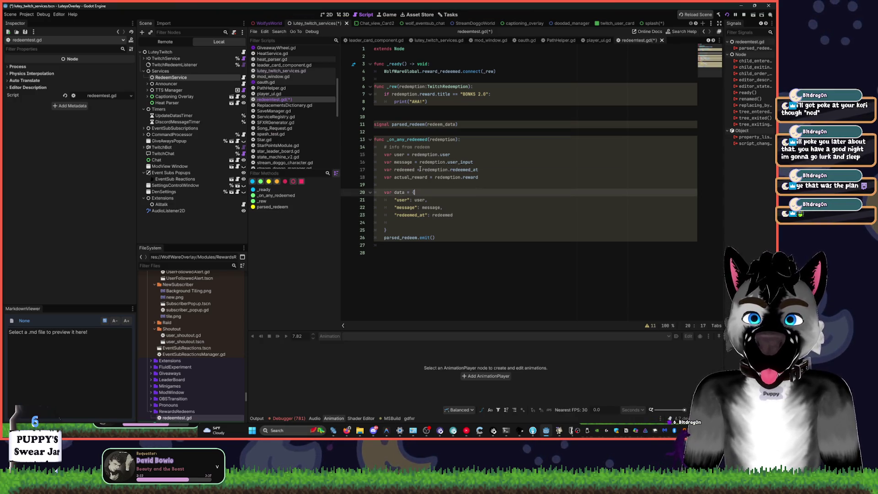
{"action": "left_click", "coordinate": [415, 170]}
{"action": "type", "text": "_at"}
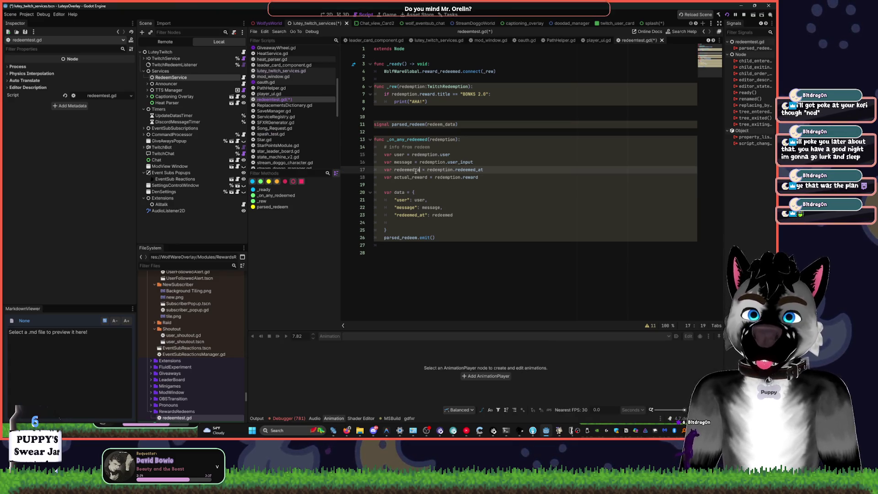
{"action": "left_click", "coordinate": [459, 214]}
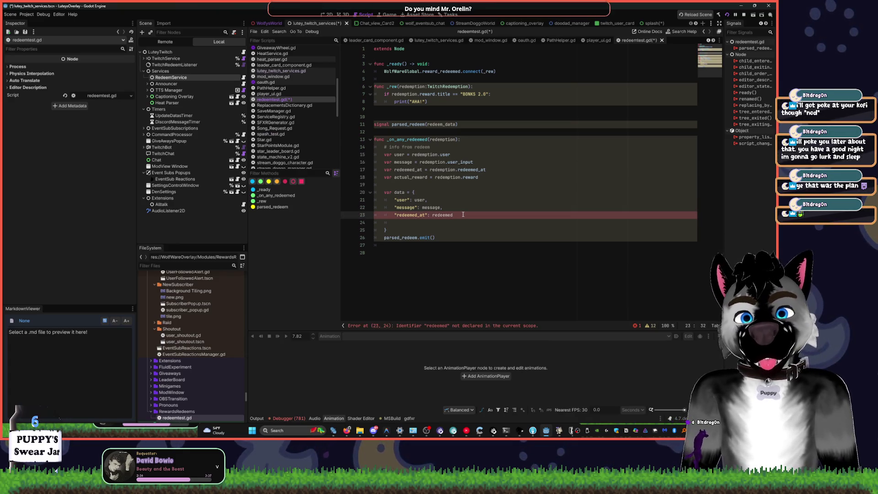
{"action": "key", "text": "Return"}
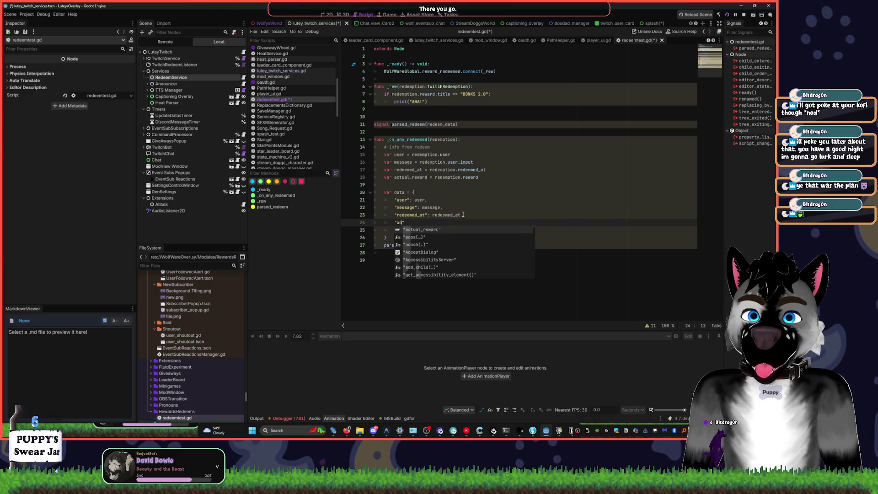
{"action": "key", "text": "Escape"}
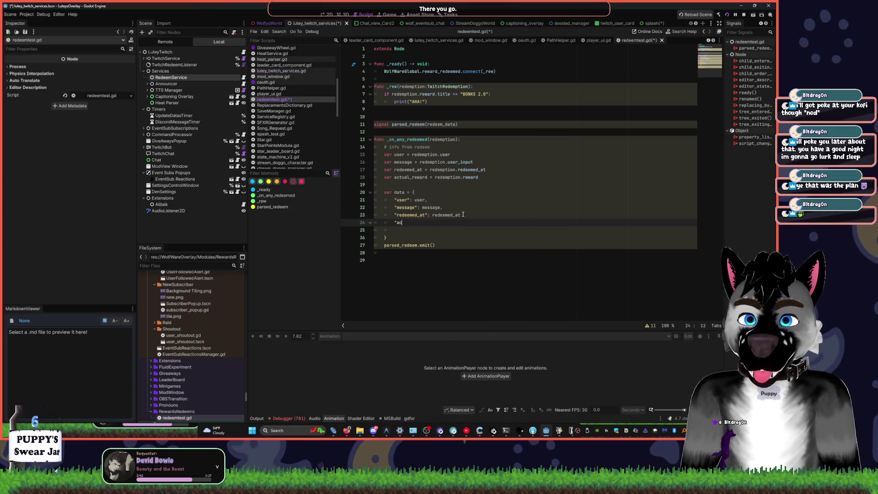
{"action": "key", "text": "BackSpace"}
{"action": "key", "text": "Return"}
{"action": "type", "text": ":"}
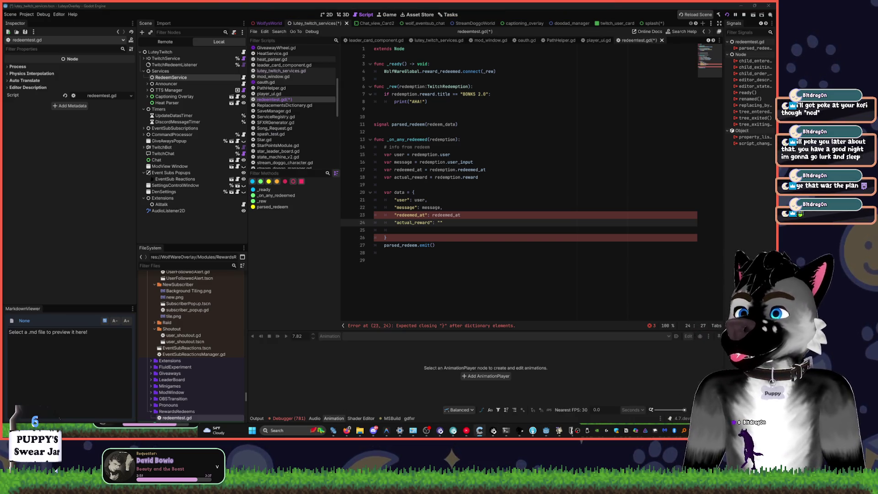
Set the actual_reward entry's value to actual_reward, add the comma after redeemed_at, and remove the blank line
{"action": "left_click", "coordinate": [451, 223]}
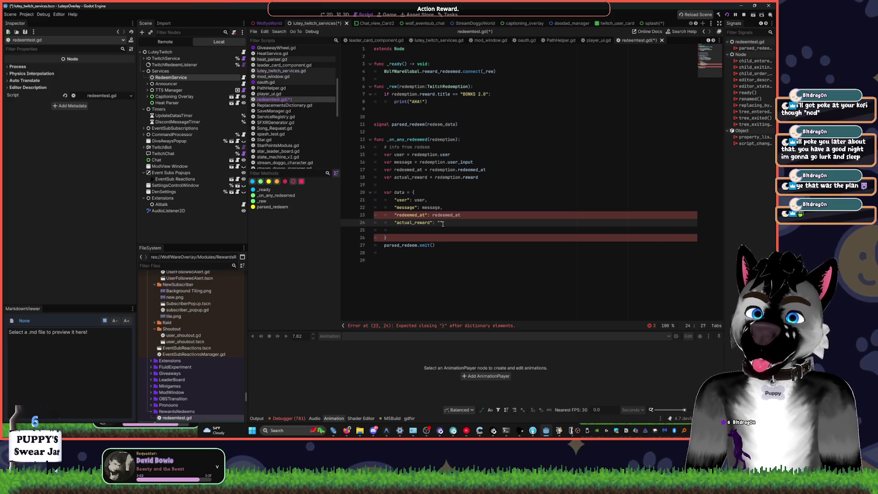
{"action": "key", "text": "BackSpace"}
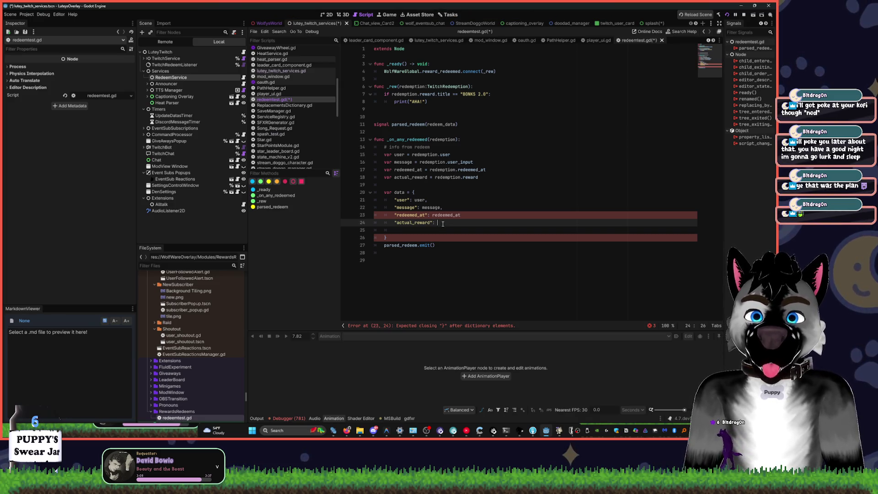
{"action": "key", "text": "Up"}
{"action": "key", "text": "End"}
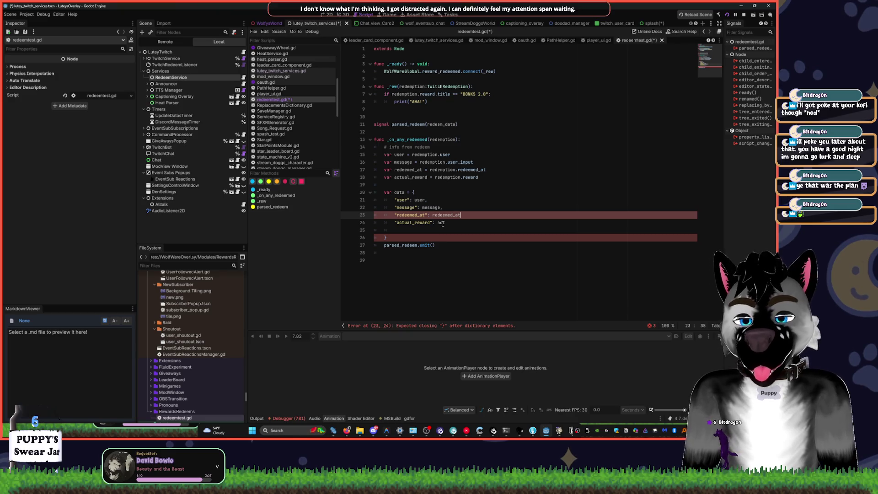
{"action": "type", "text": ","}
{"action": "key", "text": "Escape"}
{"action": "key", "text": "Down"}
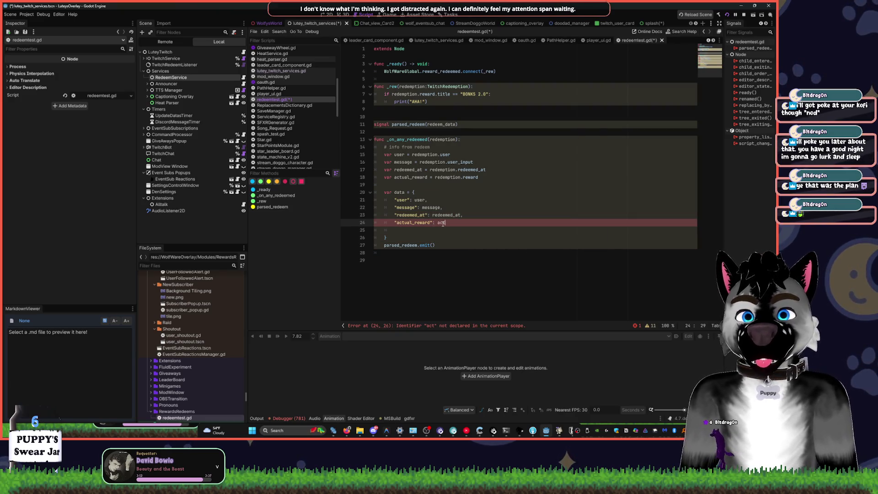
{"action": "type", "text": "u"}
{"action": "key", "text": "Return"}
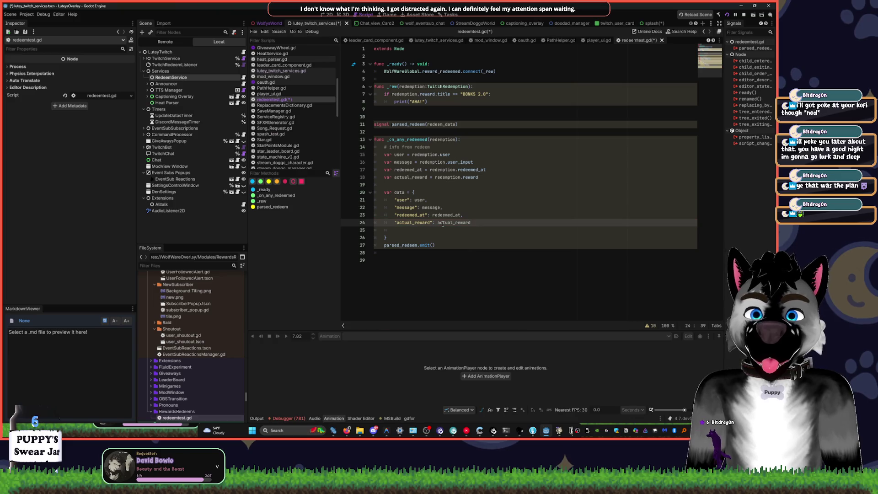
{"action": "key", "text": "Delete"}
{"action": "left_click", "coordinate": [432, 238]}
Pass data to parsed_redeem.emit and type the signal's redeem_data parameter as Dictionary
{"action": "type", "text": "ta"}
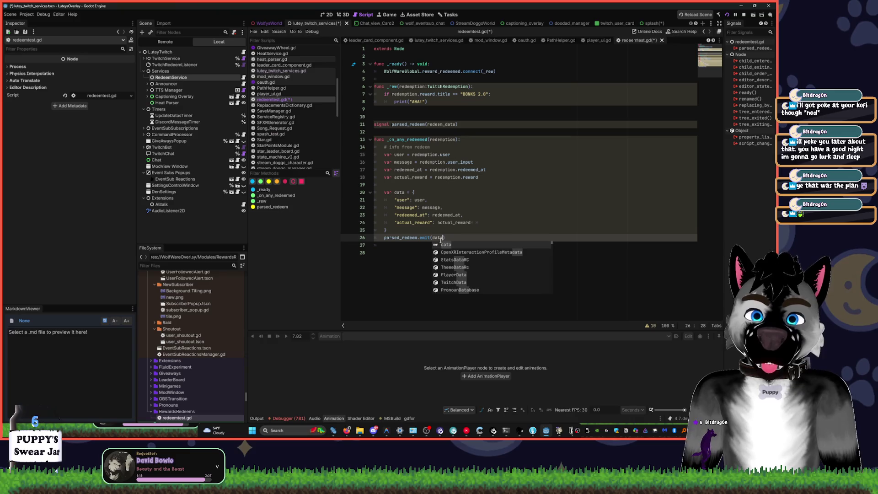
{"action": "left_click", "coordinate": [512, 127]}
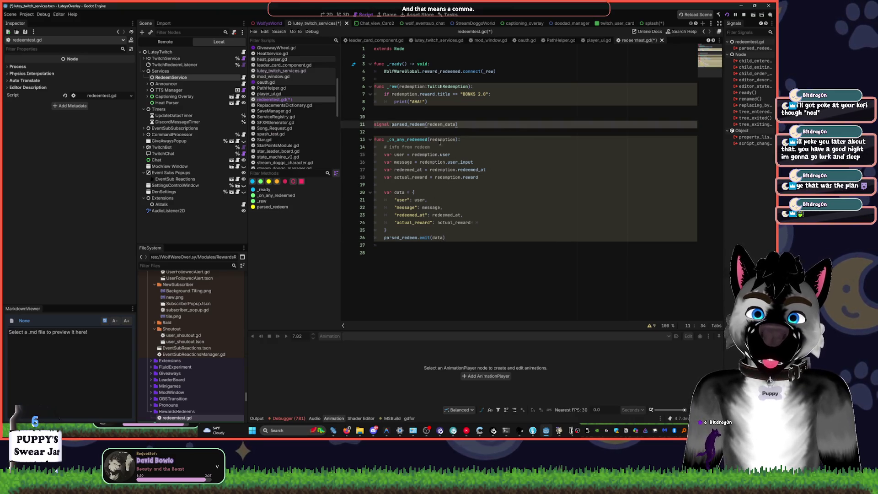
{"action": "key", "text": "Left"}
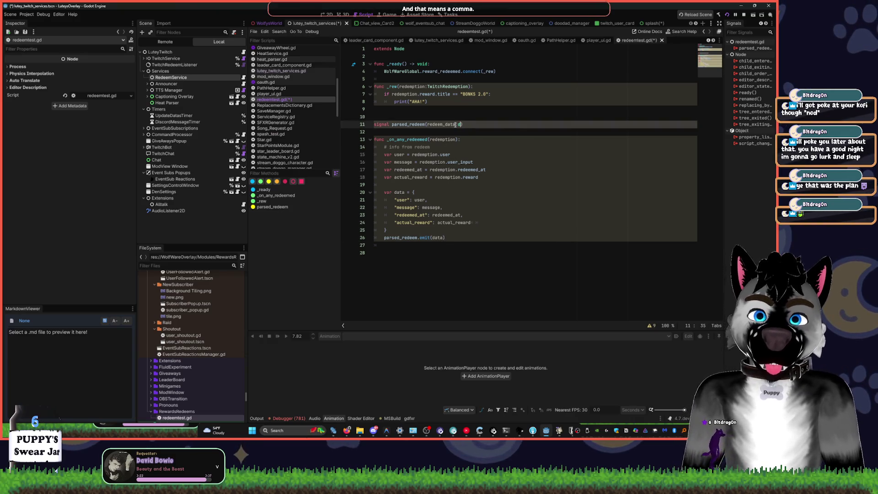
{"action": "key", "text": "Return"}
Save redeemtest.gd with Ctrl+S
{"action": "left_click", "coordinate": [466, 199]}
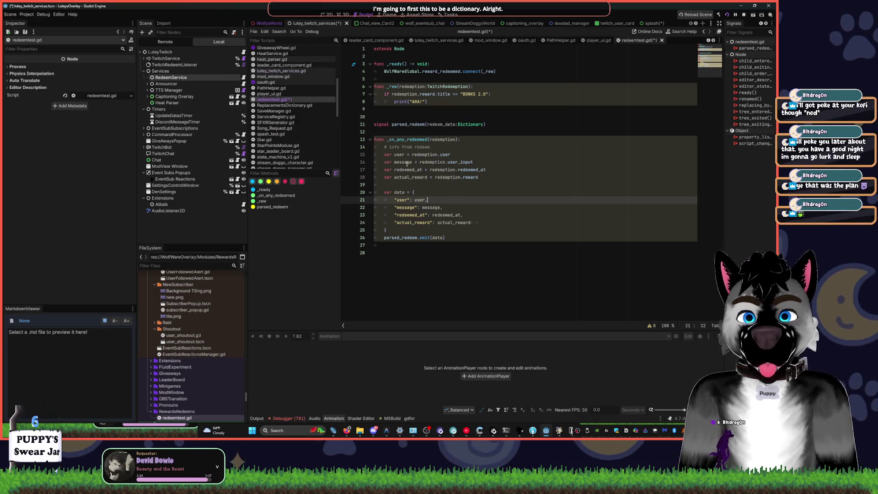
{"action": "left_click", "coordinate": [371, 192]}
{"action": "left_click", "coordinate": [431, 260]}
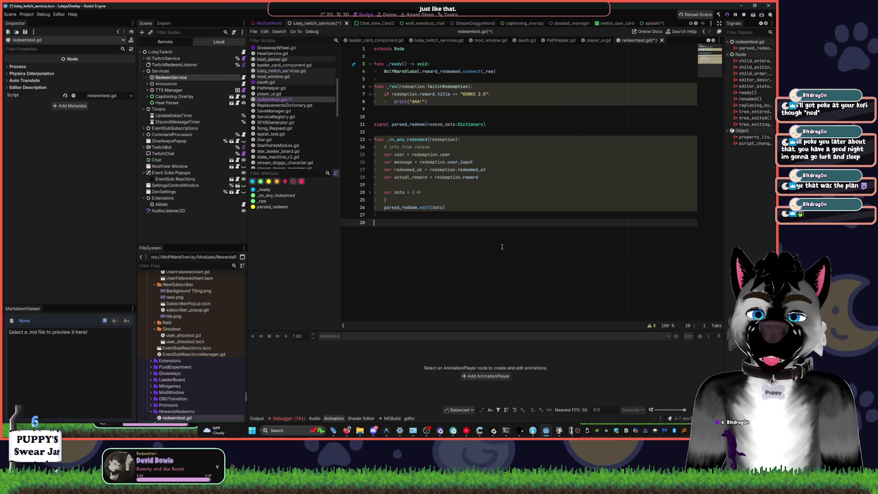
{"action": "key", "text": "ctrl+s"}
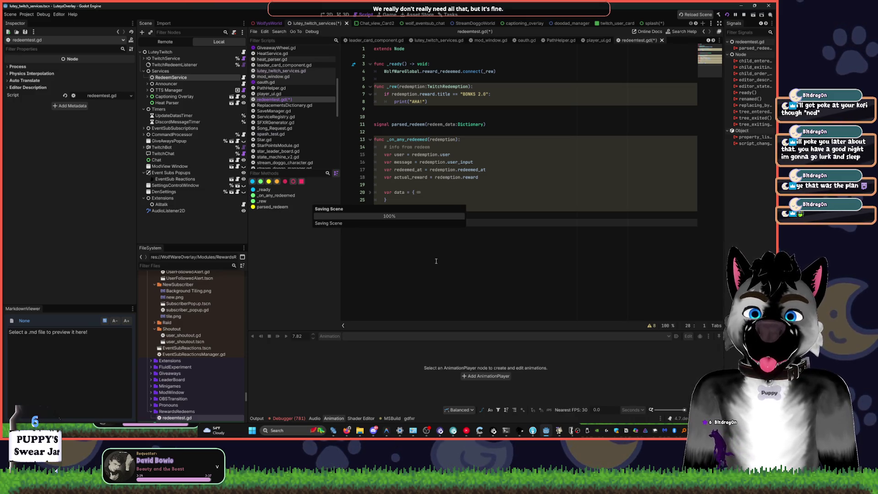
Insert a blank line between the data dictionary and the emit(data) call
{"action": "left_click", "coordinate": [370, 193]}
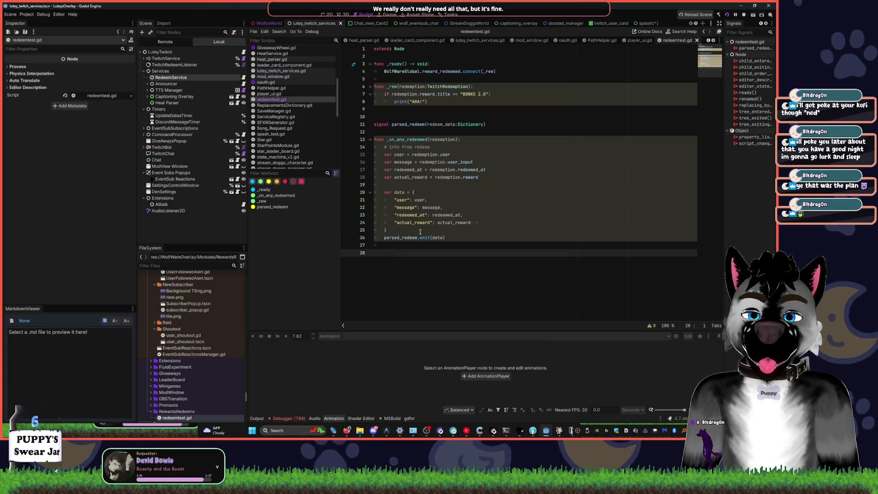
{"action": "left_click", "coordinate": [400, 229]}
{"action": "key", "text": "Return"}
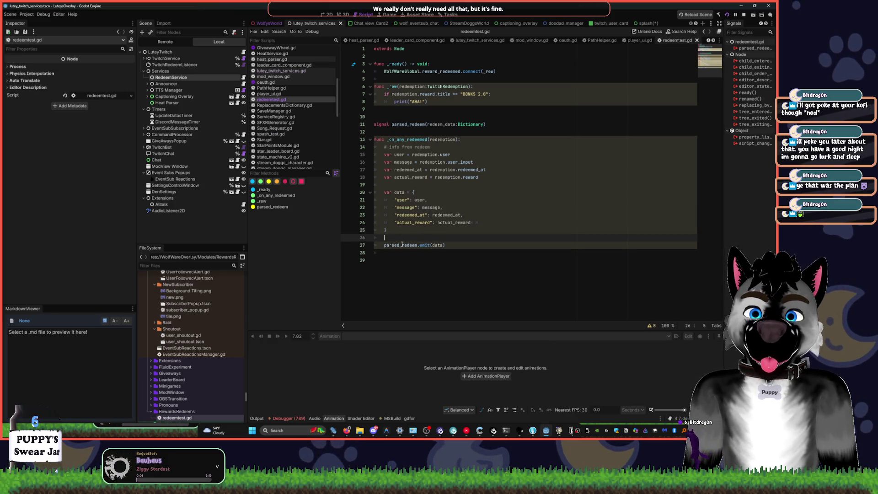
{"action": "left_click", "coordinate": [387, 261]}
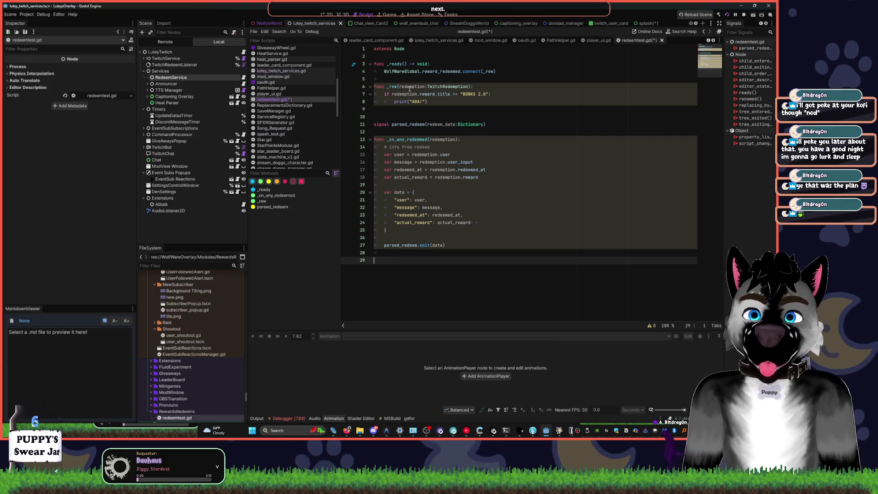
{"action": "left_click", "coordinate": [419, 58]}
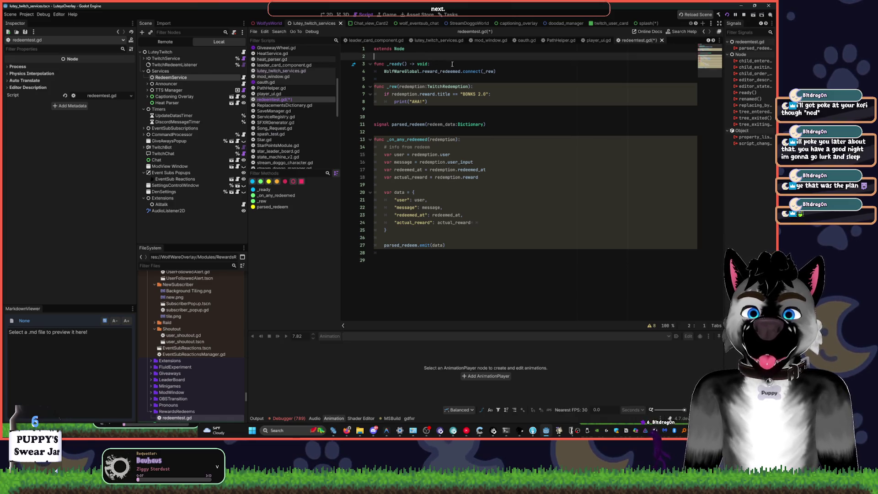
Add a parsed_redeem.connect() line below the reward_redeemed connection in _ready
{"action": "left_click", "coordinate": [506, 72]}
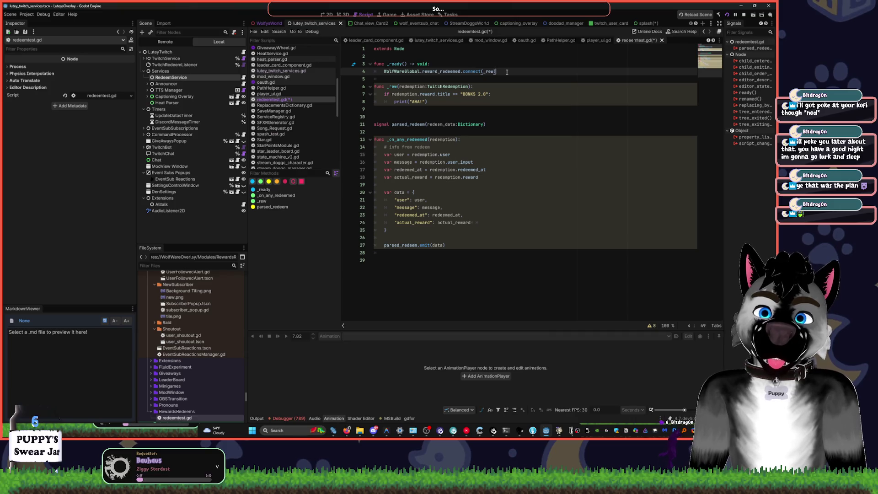
{"action": "key", "text": "Return"}
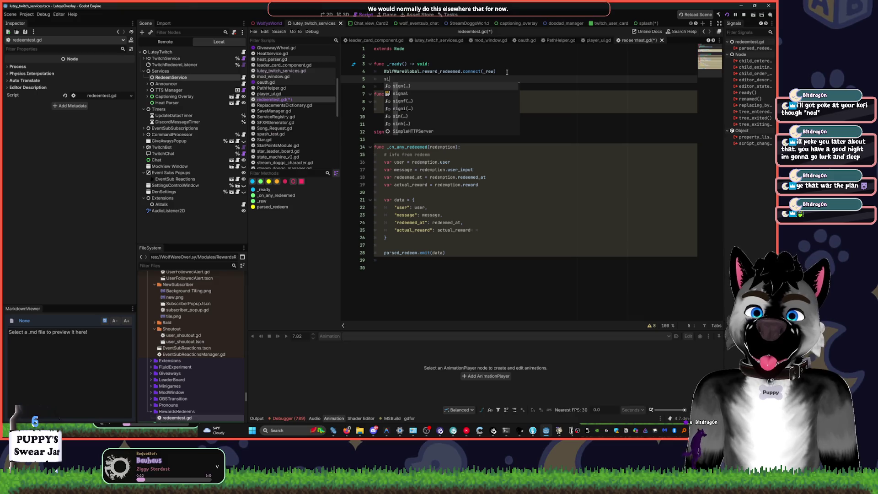
{"action": "key", "text": "BackSpace"}
{"action": "type", "text": "par"}
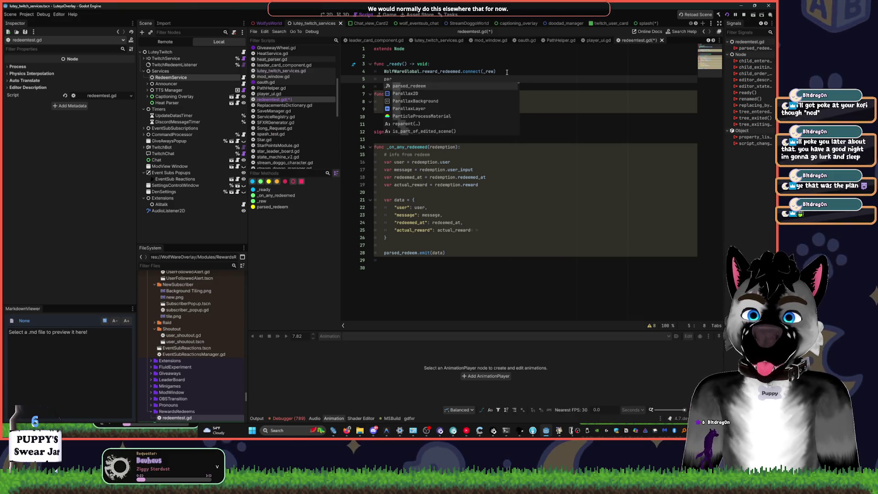
{"action": "key", "text": "Return"}
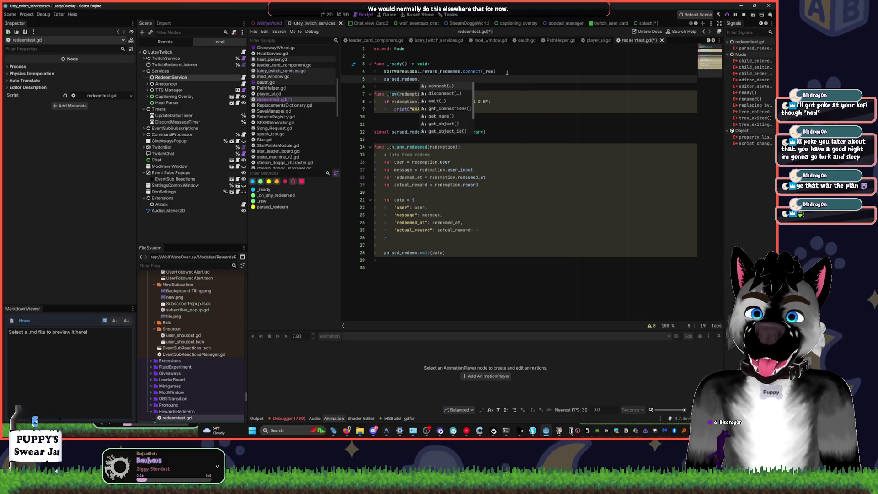
{"action": "key", "text": "Return"}
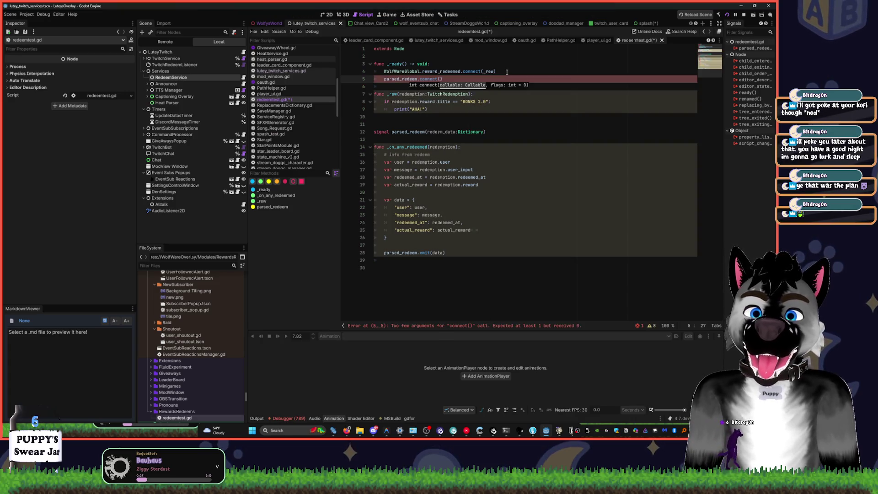
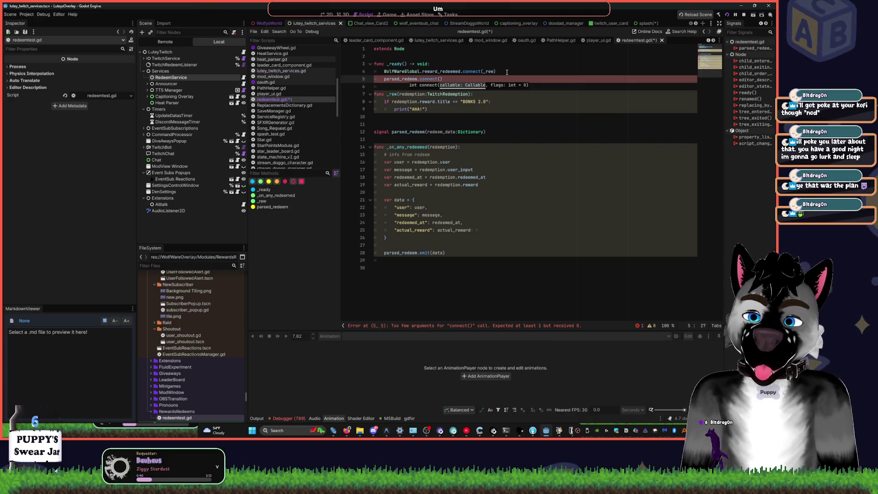
Finish line 5 as parsed_redeem.connect(filter_redeem) and open an unindented line after the emit call
{"action": "type", "text": "ilter_red"}
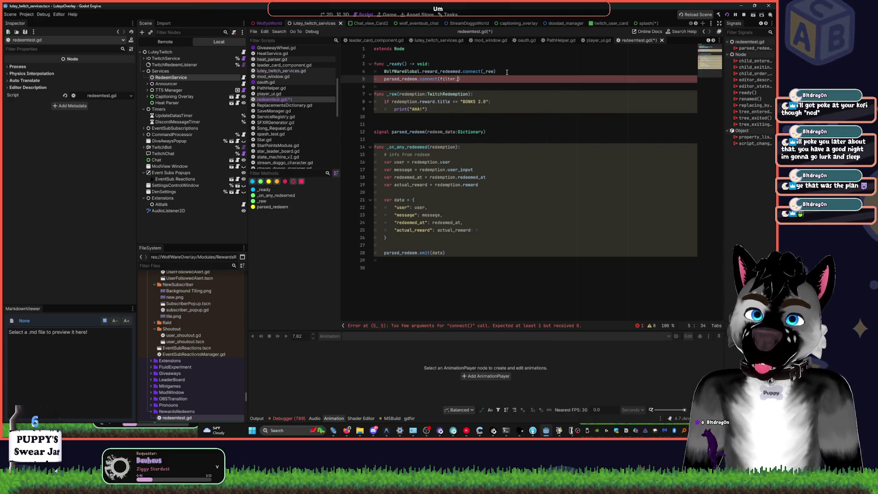
{"action": "type", "text": "eem"}
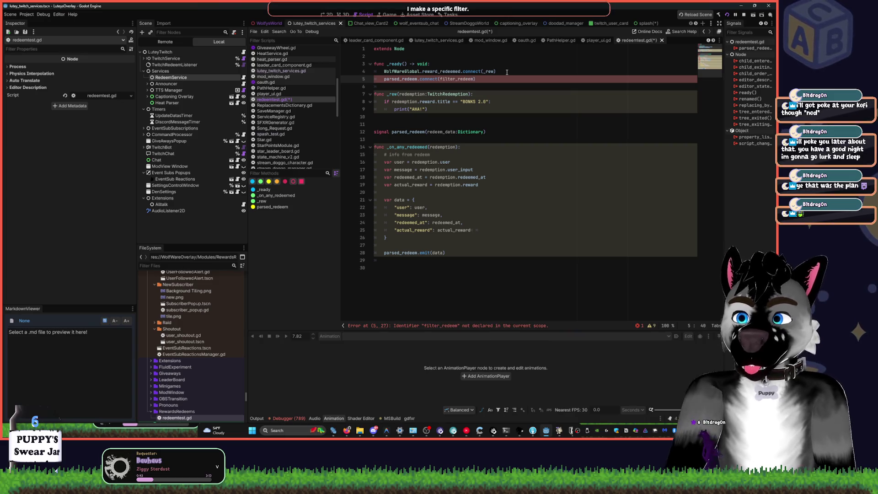
{"action": "key", "text": "ctrl+shift+Left"}
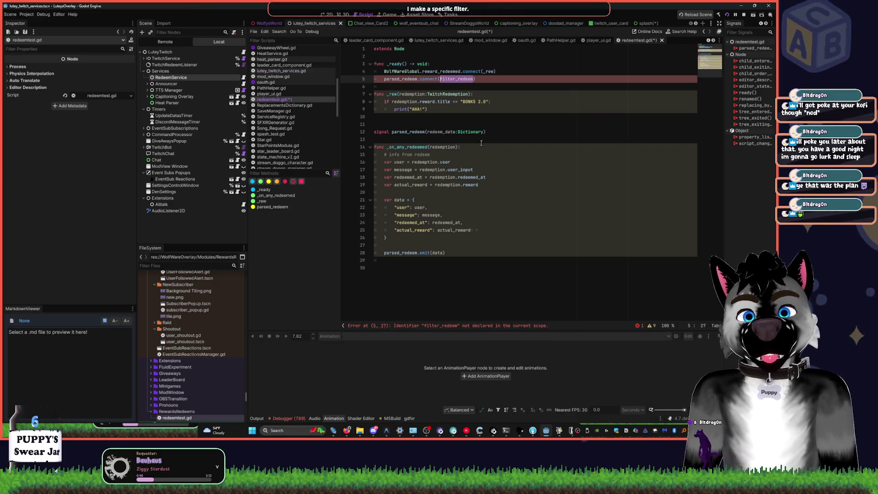
{"action": "left_click", "coordinate": [402, 253]}
{"action": "key", "text": "End"}
{"action": "key", "text": "Return"}
{"action": "key", "text": "BackSpace"}
Declare func filter_redeem(data: Dictionary): with a blank line above it
{"action": "type", "text": "func filter_redeem(dat"}
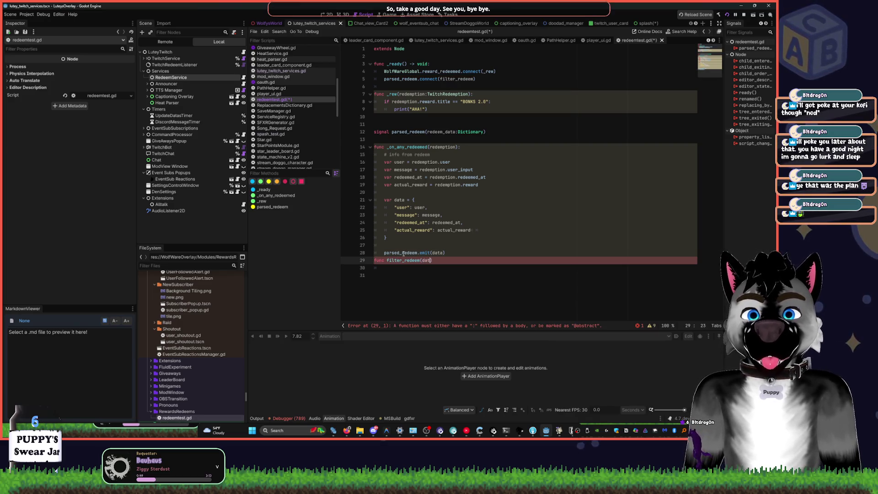
{"action": "type", "text": "a:dicto"}
{"action": "key", "text": "Return"}
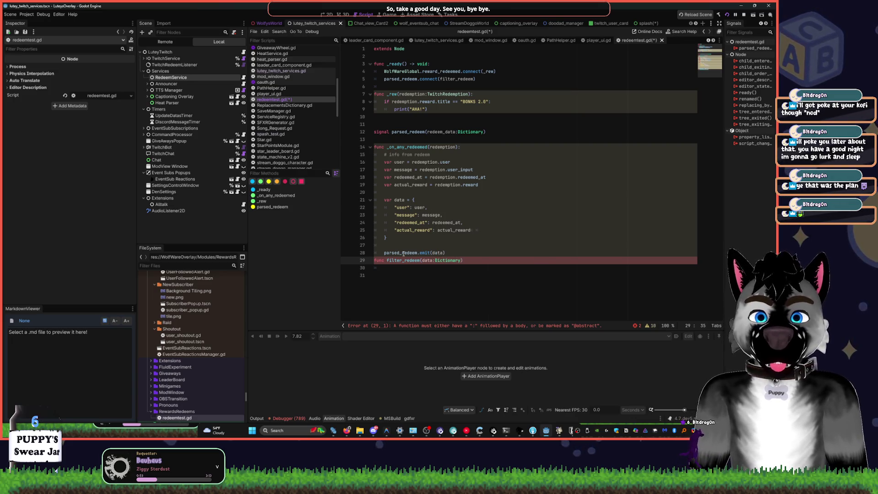
{"action": "type", "text": "{"}
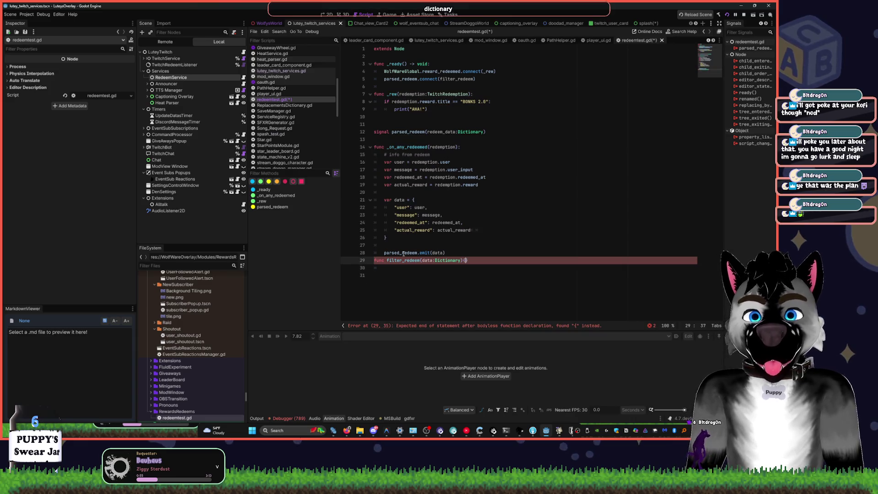
{"action": "key", "text": "BackSpace"}
{"action": "type", "text": ":"}
{"action": "key", "text": "Return"}
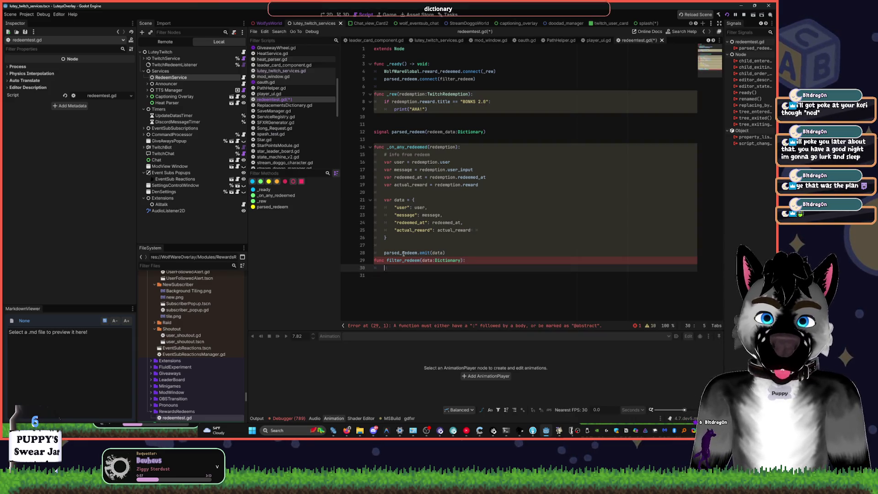
{"action": "key", "text": "Return"}
{"action": "key", "text": "alt+Up"}
{"action": "key", "text": "alt+Up"}
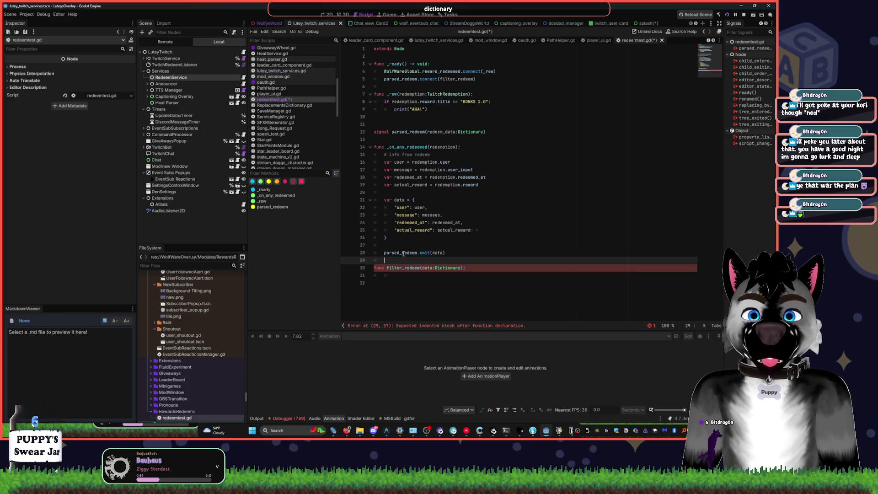
{"action": "key", "text": "Down"}
{"action": "key", "text": "End"}
Start an if statement in filter_redeem's body and stop the running project
{"action": "key", "text": "Return"}
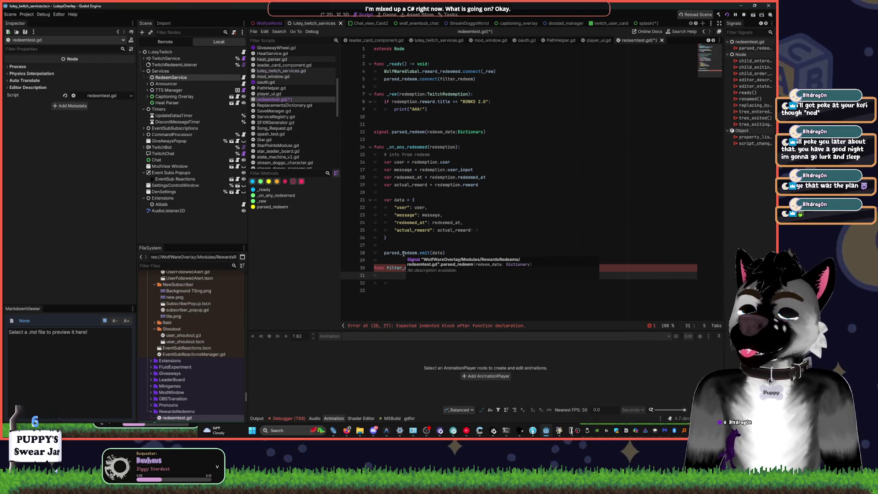
{"action": "type", "text": "if"}
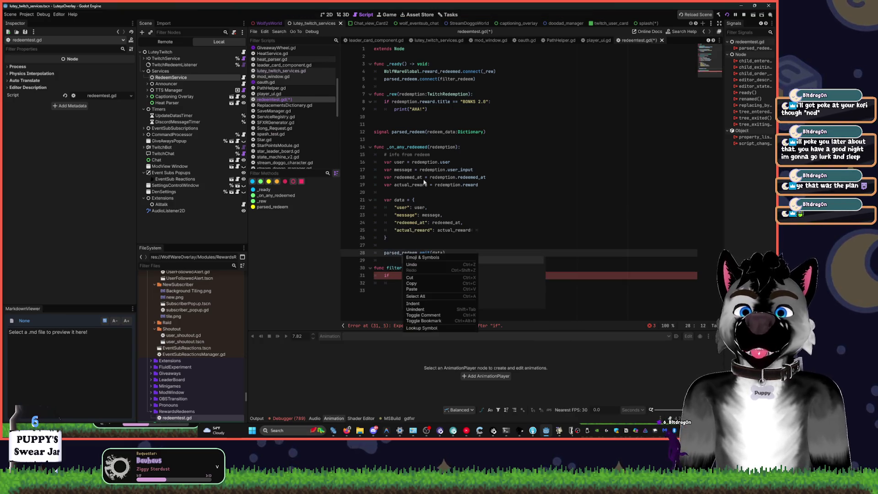
{"action": "right_click", "coordinate": [403, 257]}
{"action": "left_click", "coordinate": [404, 258]}
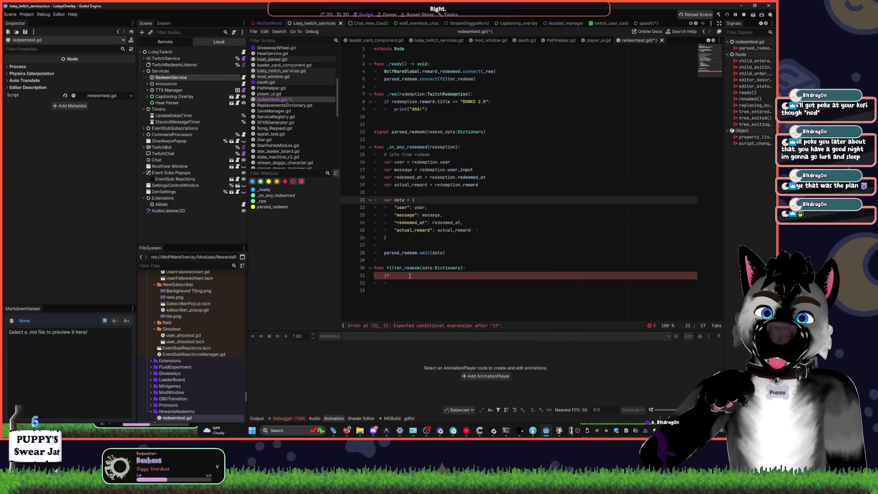
{"action": "left_click", "coordinate": [737, 15]}
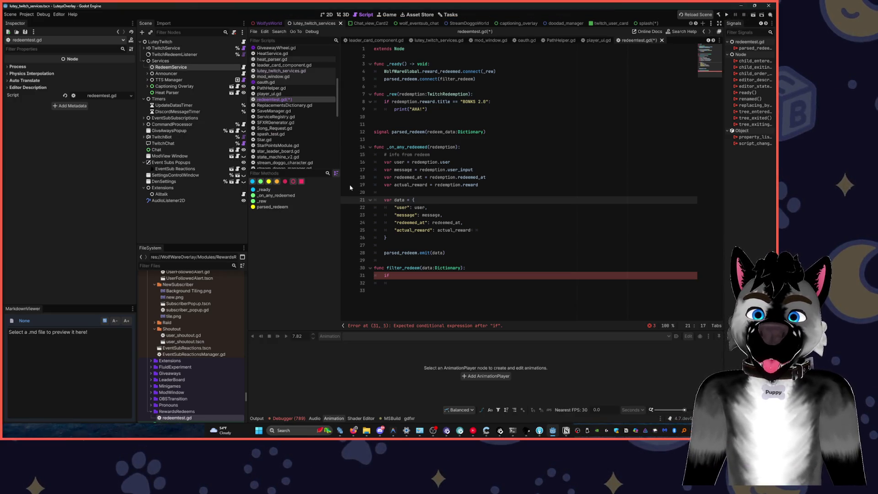
Set a breakpoint on line 16, look up 'redemption' in Search Help, and run the project
{"action": "left_click", "coordinate": [466, 169]}
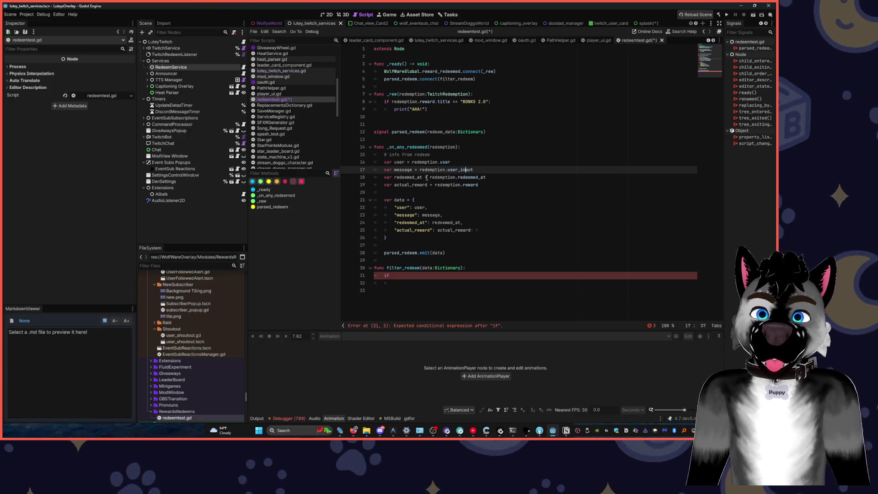
{"action": "left_click", "coordinate": [346, 163]}
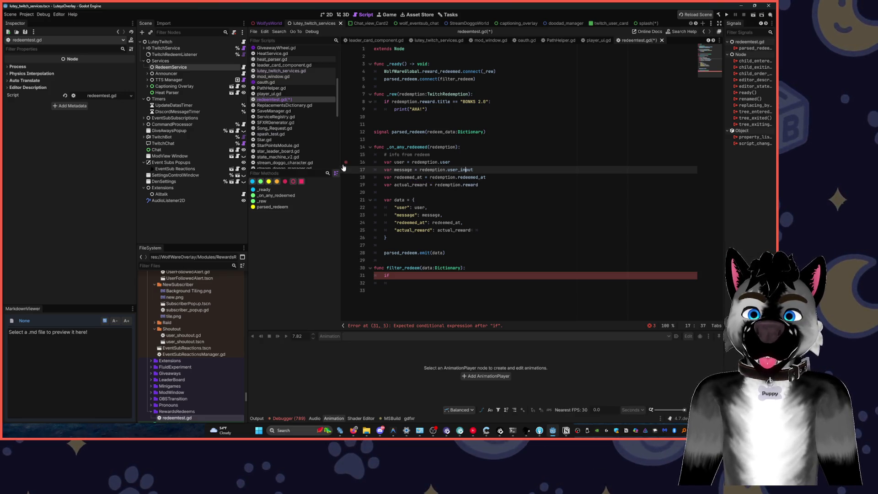
{"action": "left_click", "coordinate": [543, 146]}
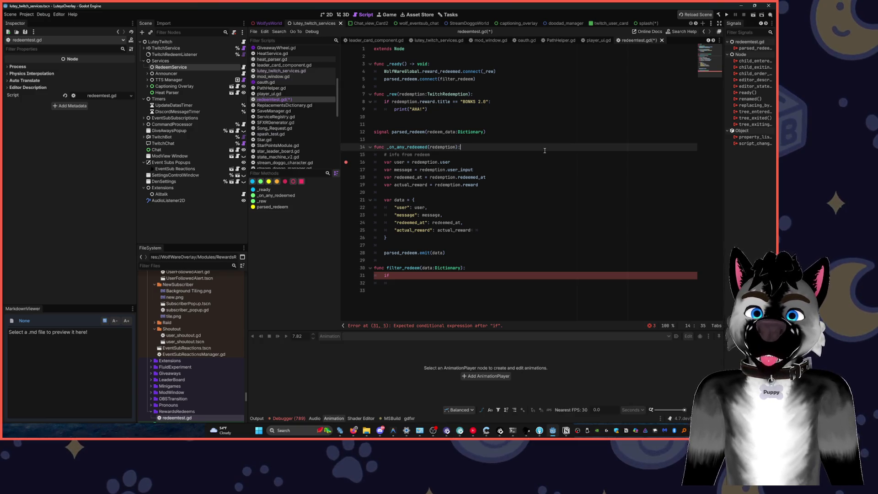
{"action": "key", "text": "F1"}
{"action": "type", "text": "edemp"}
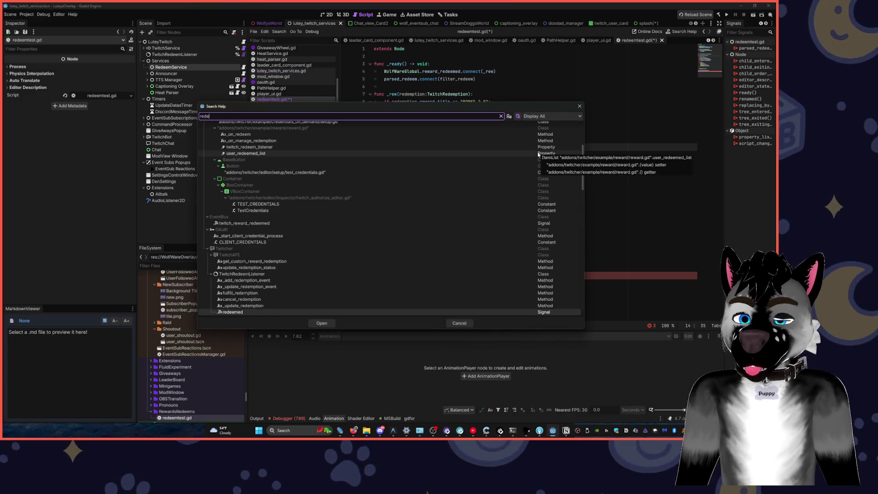
{"action": "type", "text": "tion"}
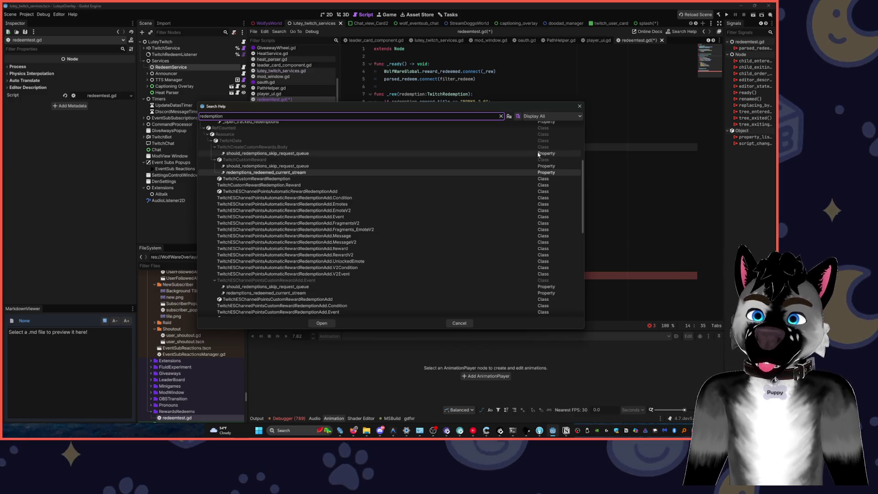
{"action": "scroll", "coordinate": [367, 256], "scroll_direction": "down", "scroll_amount": 10}
{"action": "key", "text": "Escape"}
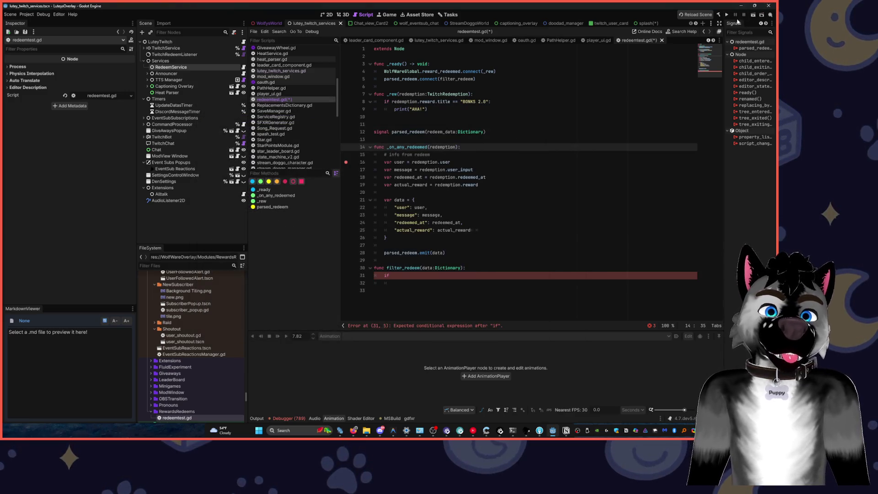
{"action": "key", "text": "F5"}
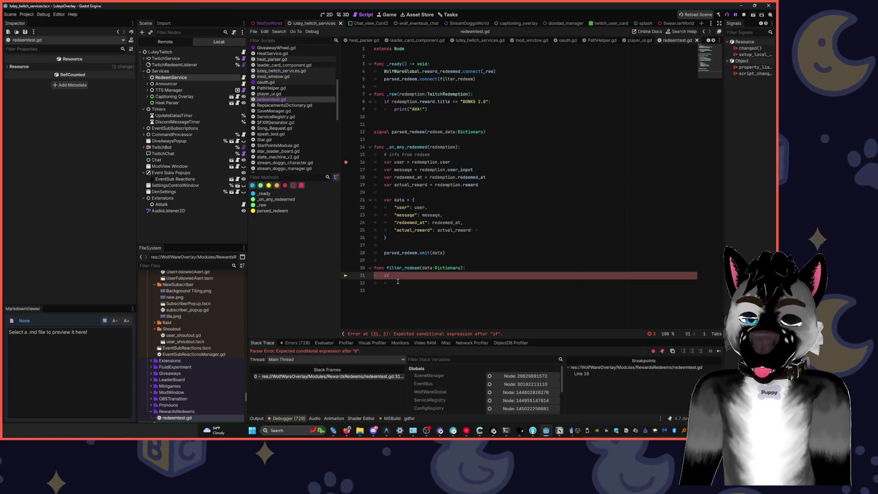
Replace filter_redeem's if with pass, delete the leftover text, and save the script
{"action": "type", "text": "pass"}
{"action": "key", "text": "ctrl+s"}
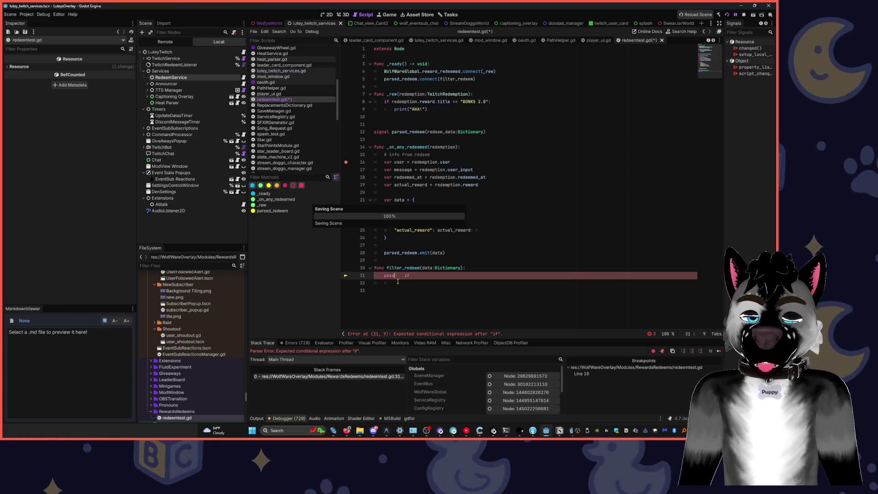
{"action": "key", "text": "Return"}
{"action": "key", "text": "shift+End"}
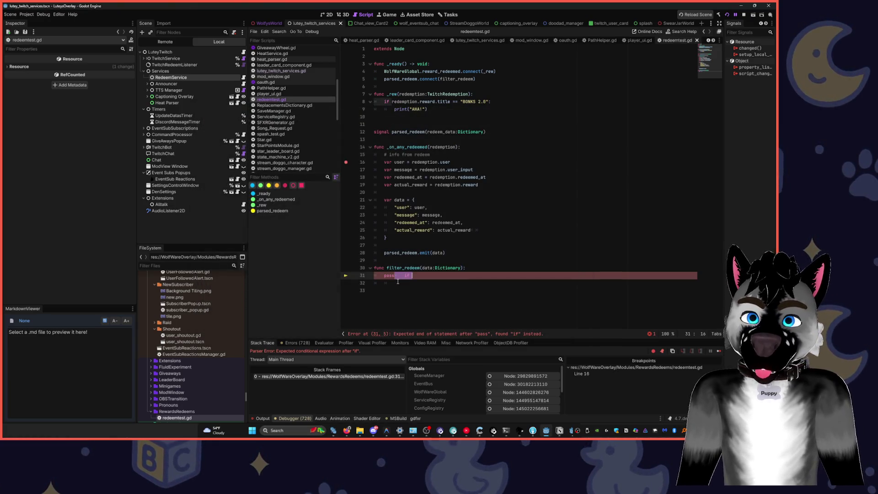
{"action": "key", "text": "BackSpace"}
{"action": "key", "text": "ctrl+s"}
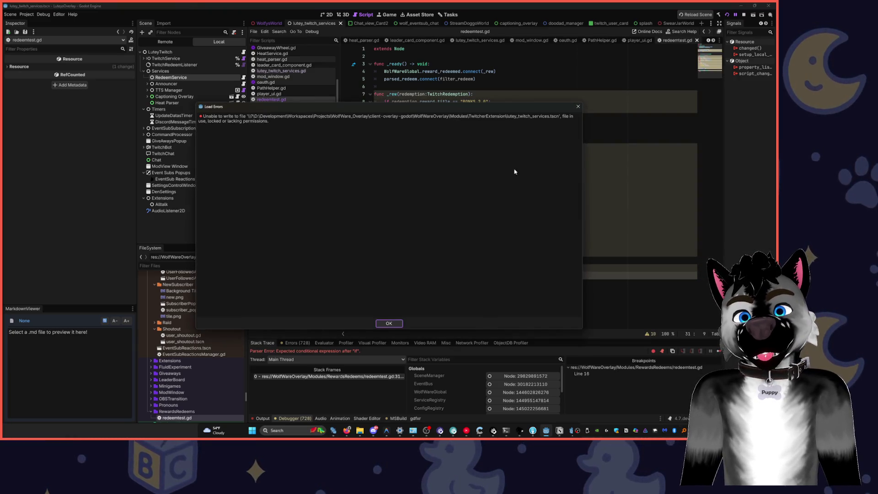
Dismiss the load error, then stop and relaunch the project
{"action": "left_click", "coordinate": [389, 321]}
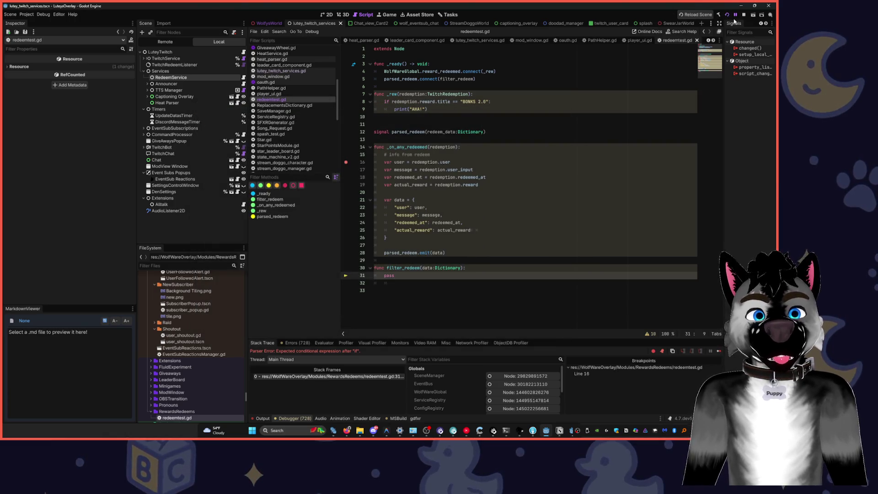
{"action": "left_click", "coordinate": [744, 15]}
{"action": "left_click", "coordinate": [727, 15]}
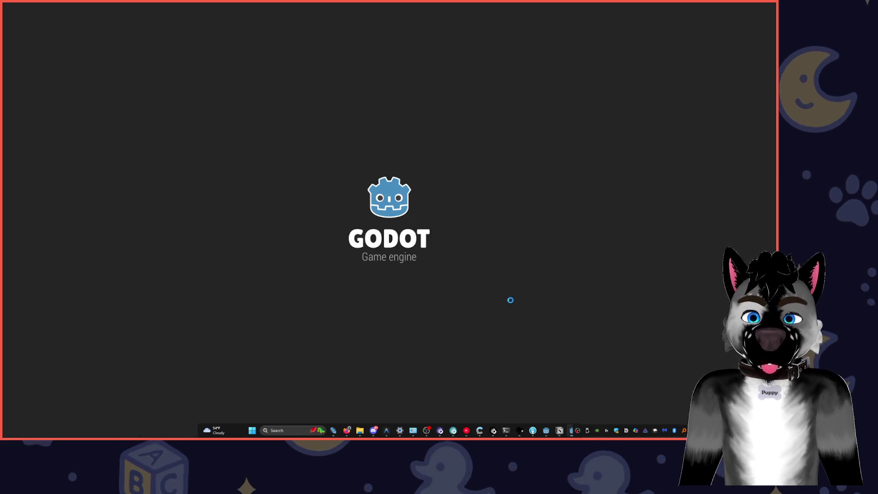
Set a breakpoint on the pass line 31, then review lines 19–21 and the line 5 connect call
{"action": "key", "text": "F9"}
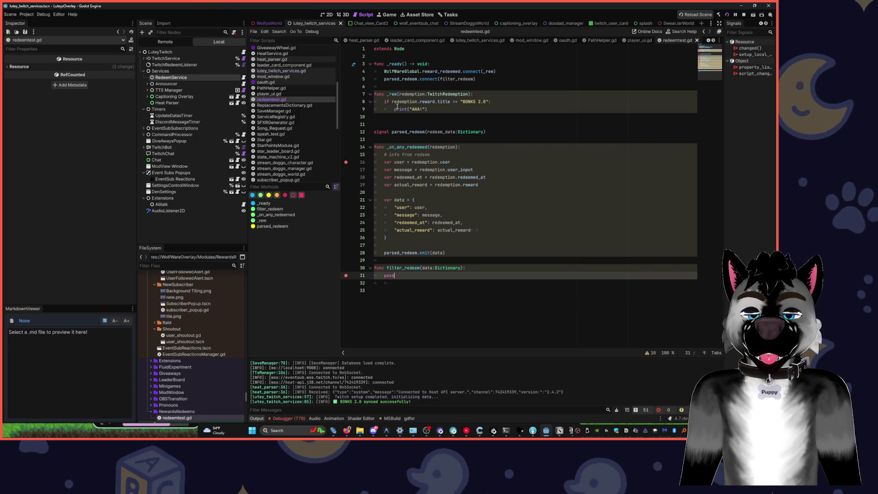
{"action": "mouse_move", "coordinate": [397, 106]}
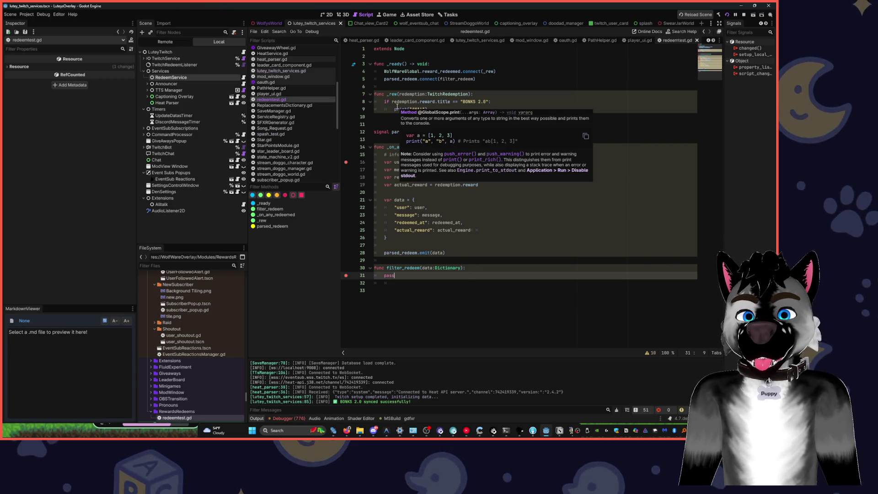
{"action": "left_click", "coordinate": [543, 63]}
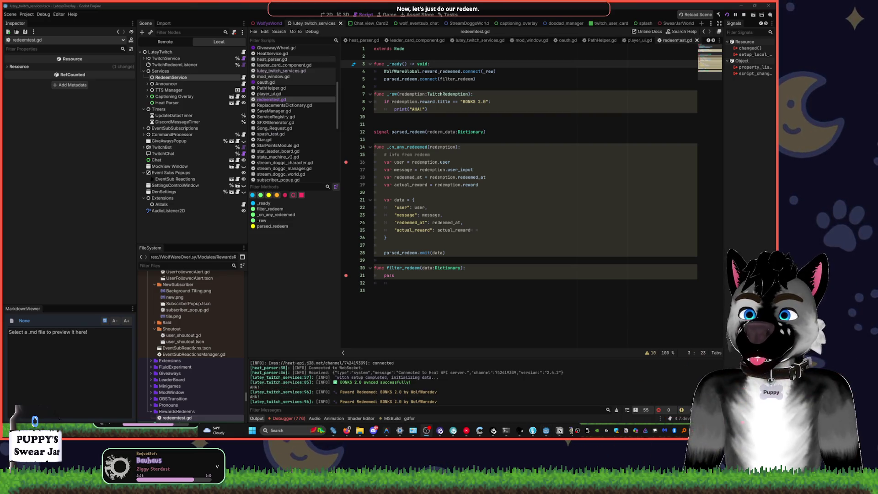
{"action": "left_click_drag", "start_coordinate": [414, 200], "coordinate": [479, 185]}
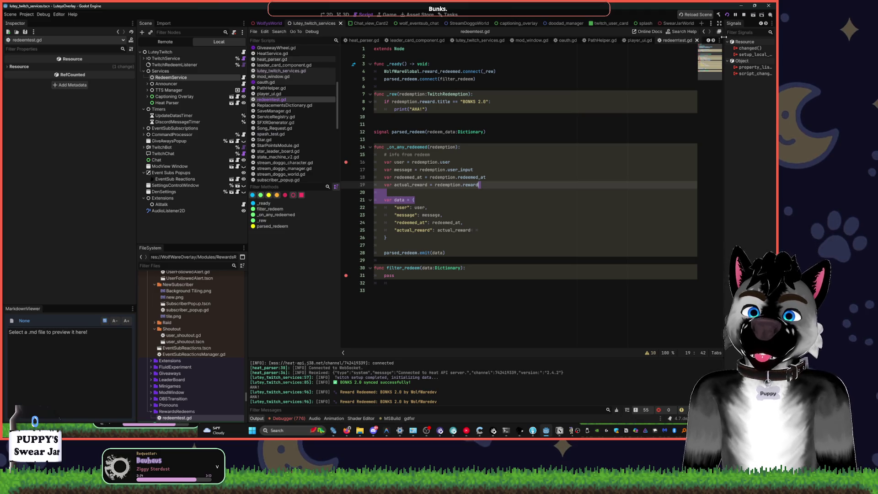
{"action": "left_click", "coordinate": [480, 78]}
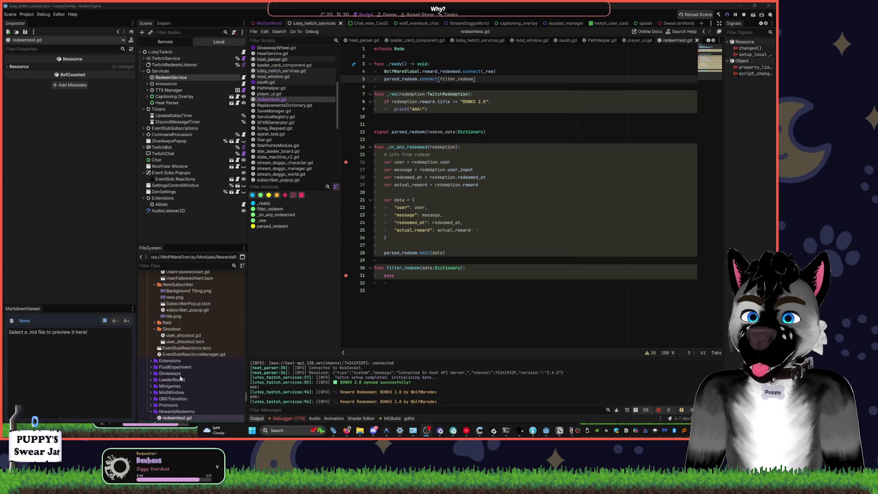
{"action": "left_click", "coordinate": [208, 64]}
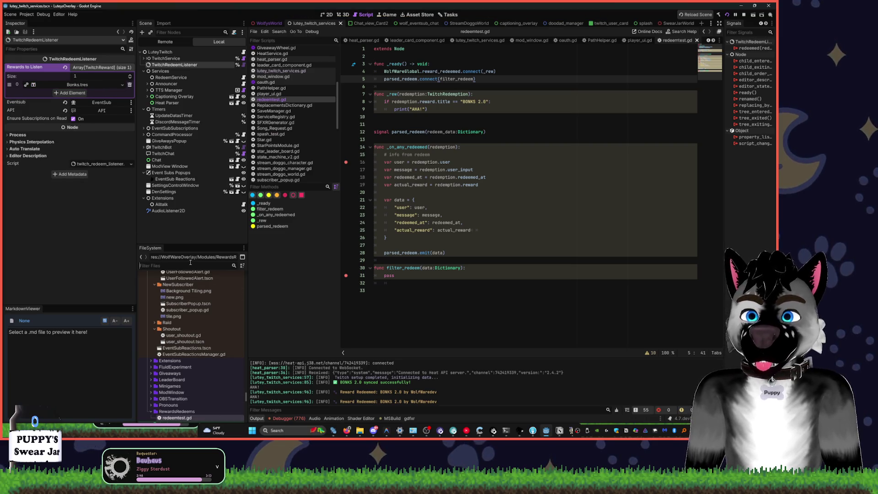
{"action": "type", "text": "bonk"}
{"action": "double_click", "coordinate": [173, 306]}
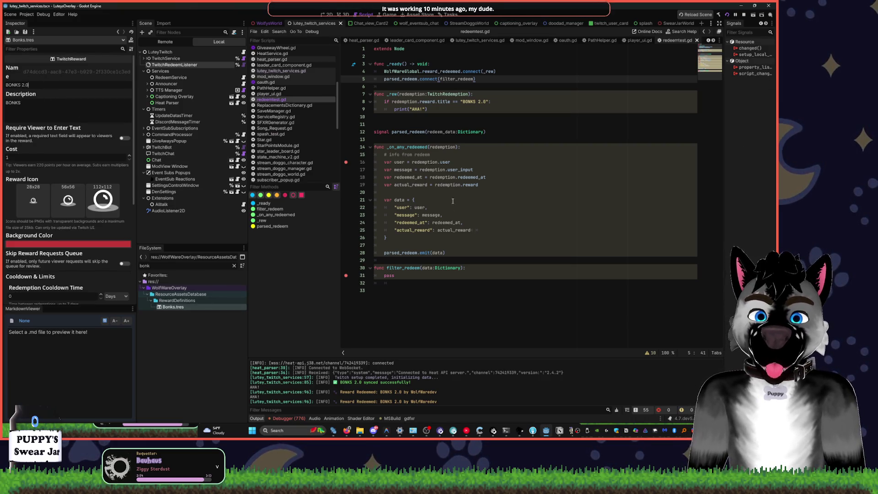
{"action": "left_click", "coordinate": [491, 105]}
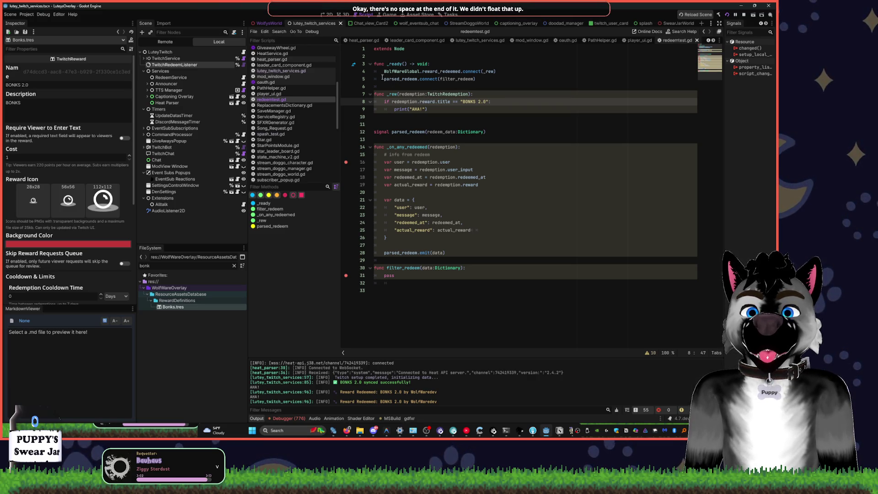
Change line 5 to start with WolfWareGlobal and set line 4's connect argument to filter_redeem
{"action": "key", "text": "Down"}
{"action": "key", "text": "Down"}
{"action": "key", "text": "Down"}
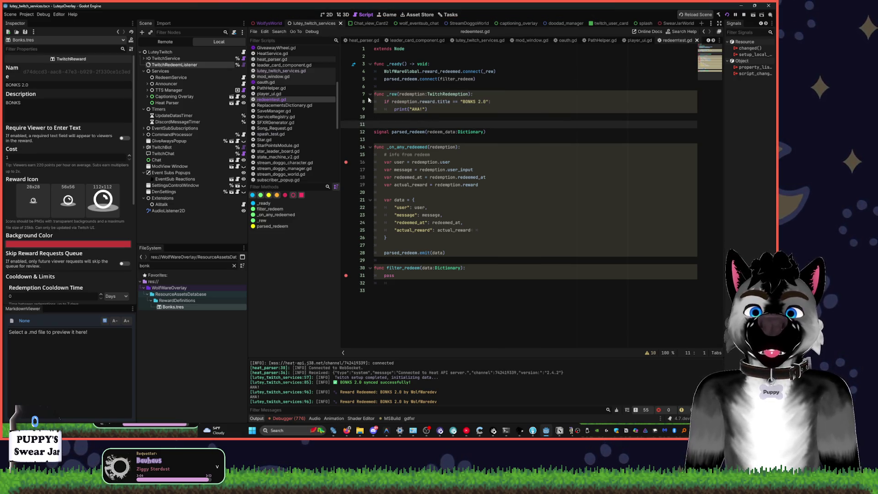
{"action": "left_click", "coordinate": [384, 80]}
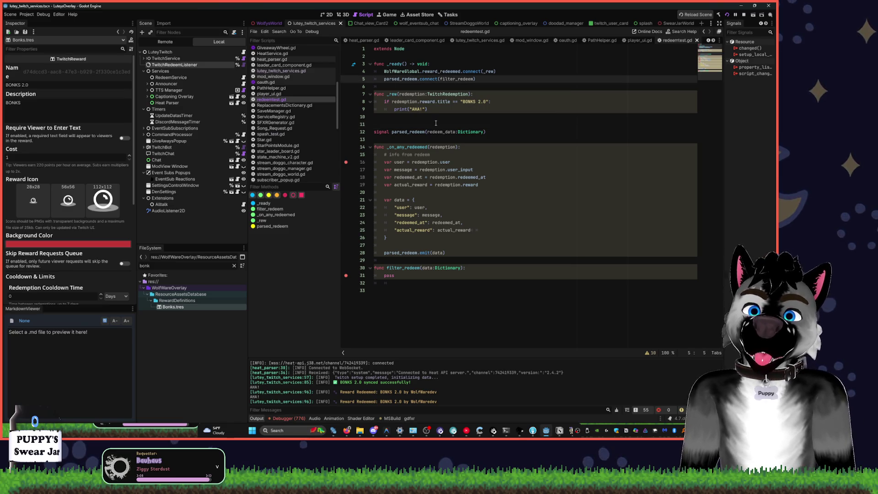
{"action": "type", "text": "Wolf"}
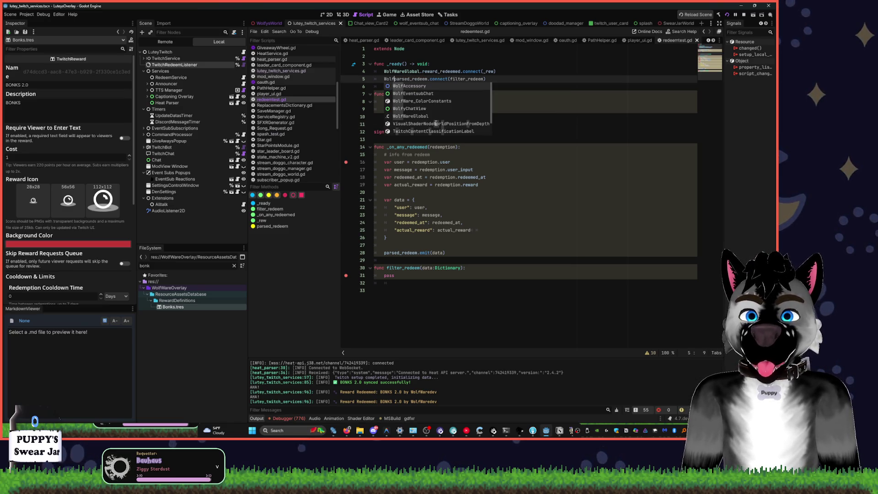
{"action": "type", "text": "WareGlobal"}
{"action": "key", "text": "ctrl+Delete"}
{"action": "type", "text": "."}
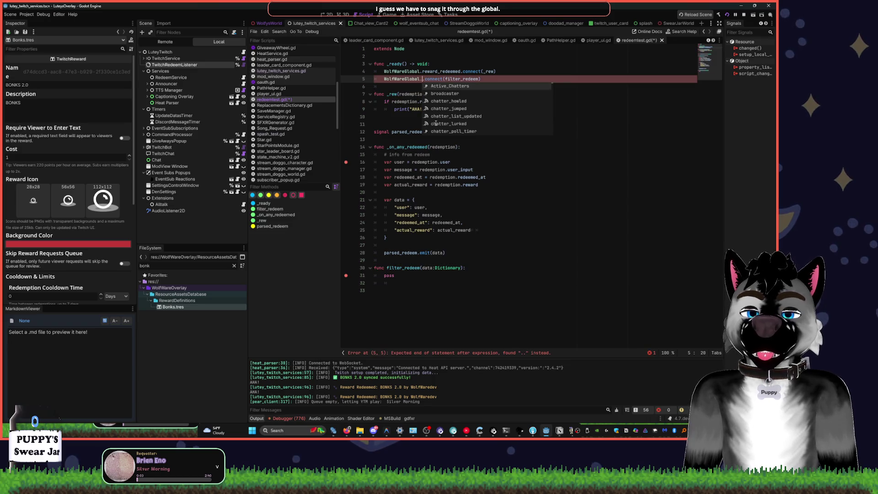
{"action": "key", "text": "Escape"}
{"action": "key", "text": "End"}
{"action": "key", "text": "Up"}
{"action": "key", "text": "Left"}
{"action": "key", "text": "Left"}
{"action": "key", "text": "Left"}
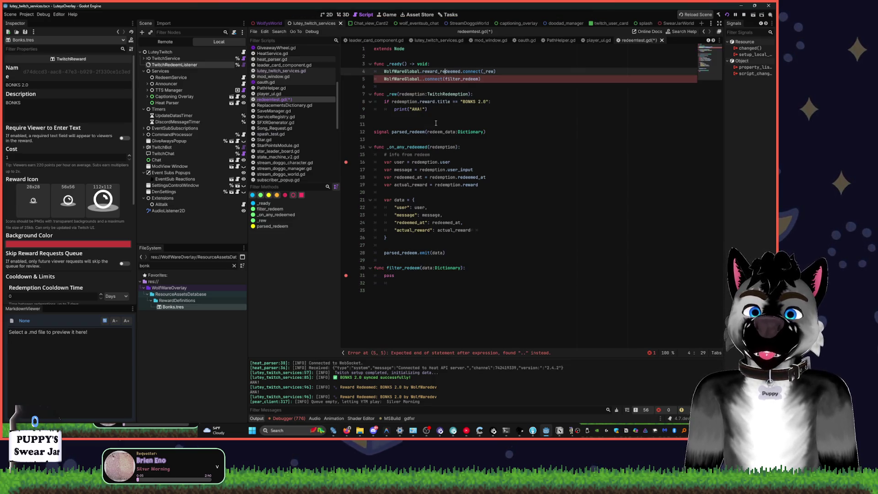
{"action": "key", "text": "BackSpace"}
{"action": "key", "text": "BackSpace"}
{"action": "key", "text": "BackSpace"}
{"action": "type", "text": "filter_redeem"}
Delete the broken connect statement on line 5 and save
{"action": "key", "text": "Down"}
{"action": "key", "text": "End"}
{"action": "key", "text": "shift+Home"}
{"action": "key", "text": "BackSpace"}
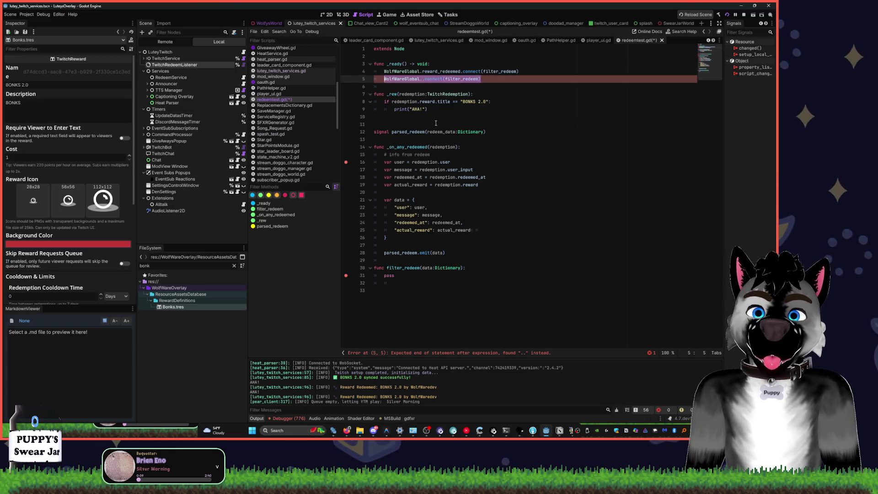
{"action": "key", "text": "ctrl+s"}
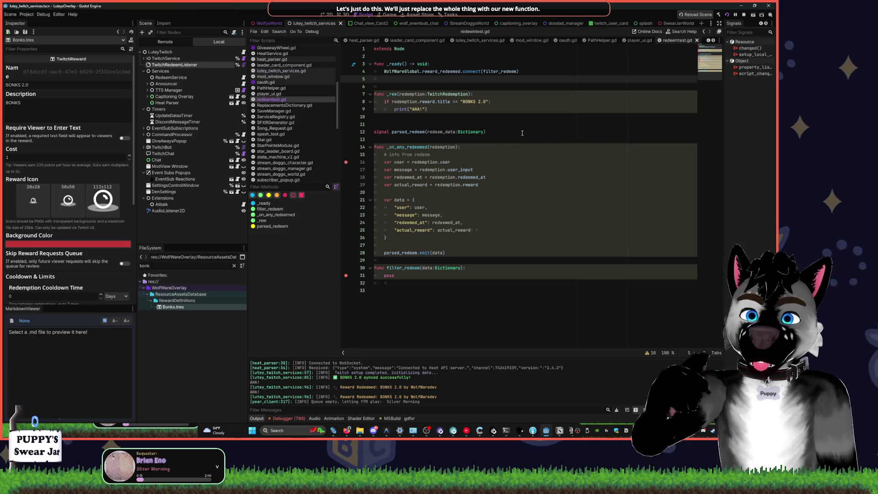
Switch the connect argument to _on_any_redeemed and stop the game to save and rebuild
{"action": "double_click", "coordinate": [492, 72]}
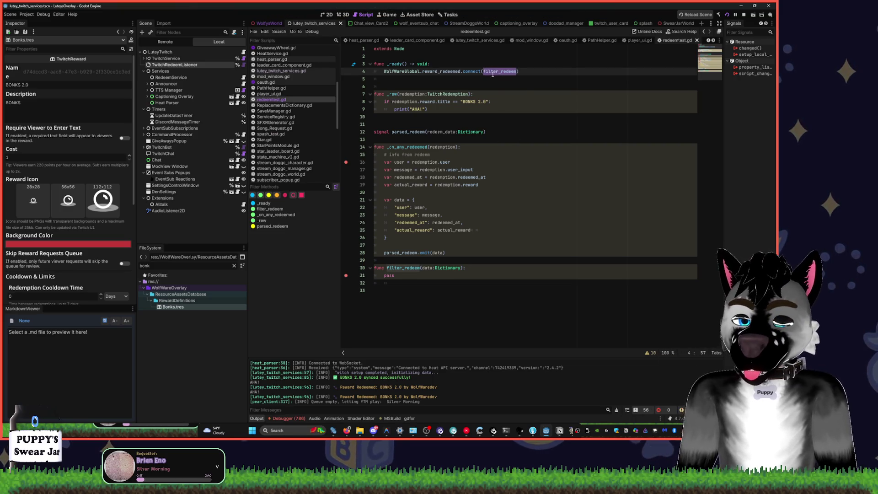
{"action": "type", "text": "_o"}
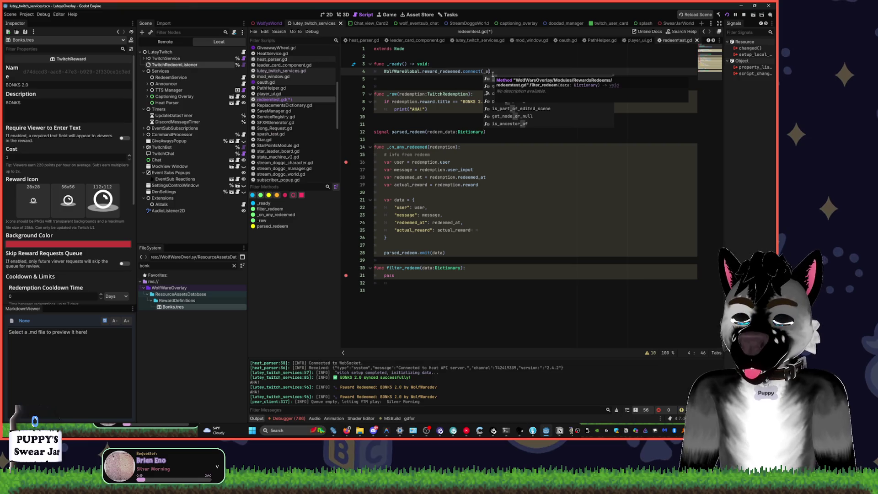
{"action": "key", "text": "Return"}
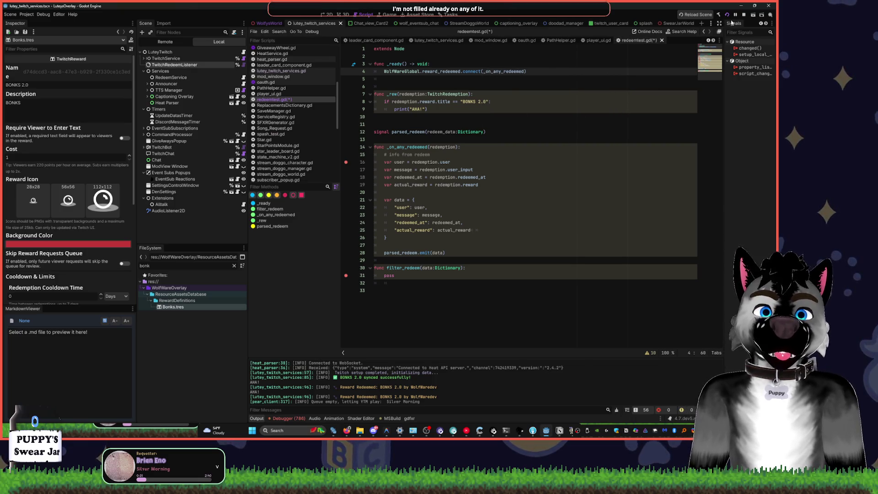
{"action": "left_click", "coordinate": [727, 14]}
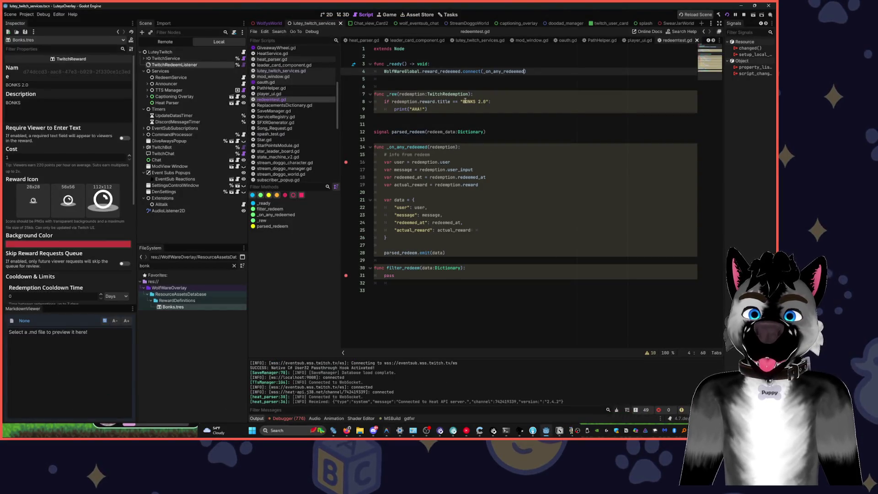
Type the redemption parameter as :TwitchRedemption, save, and inspect the paused redemption's members
{"action": "double_click", "coordinate": [447, 93]}
{"action": "double_click", "coordinate": [470, 132]}
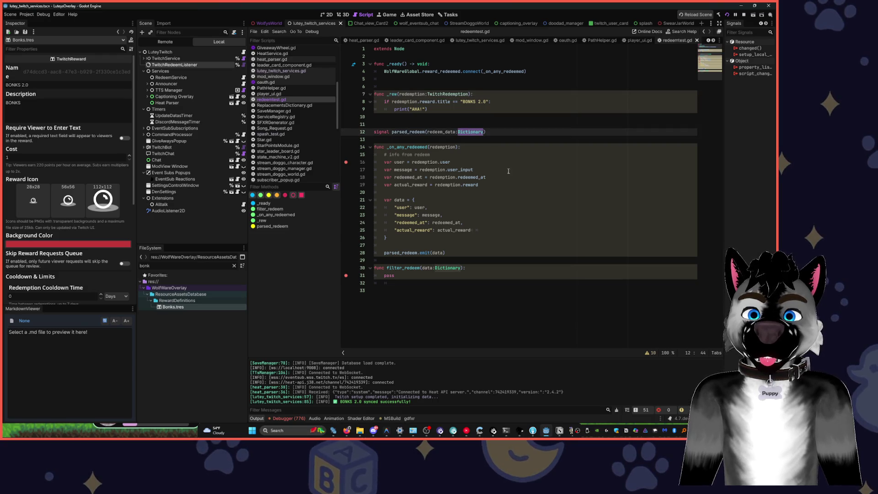
{"action": "left_click", "coordinate": [456, 147]}
{"action": "type", "text": ":TwitchRedemption"}
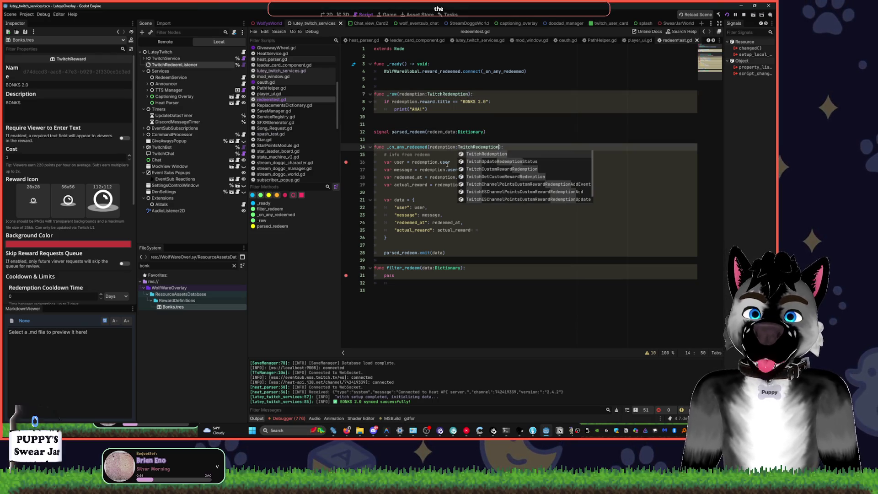
{"action": "left_click", "coordinate": [580, 109]}
{"action": "key", "text": "ctrl+s"}
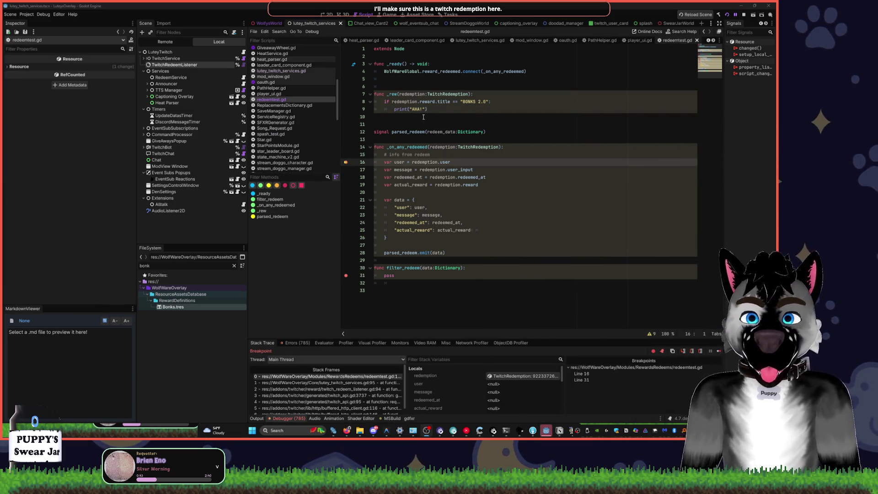
{"action": "left_click", "coordinate": [503, 375]}
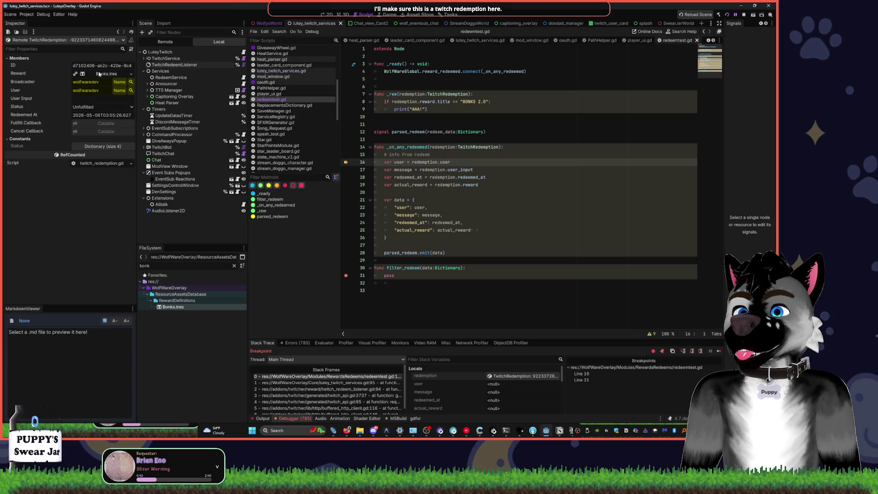
Replace pass in filter_redeem with 'if data.reward'
{"action": "left_click", "coordinate": [409, 277]}
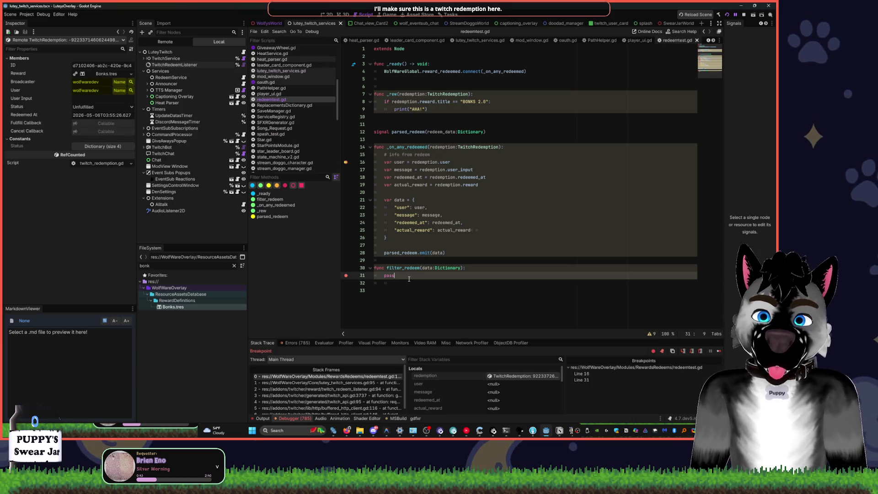
{"action": "type", "text": "if rewa"}
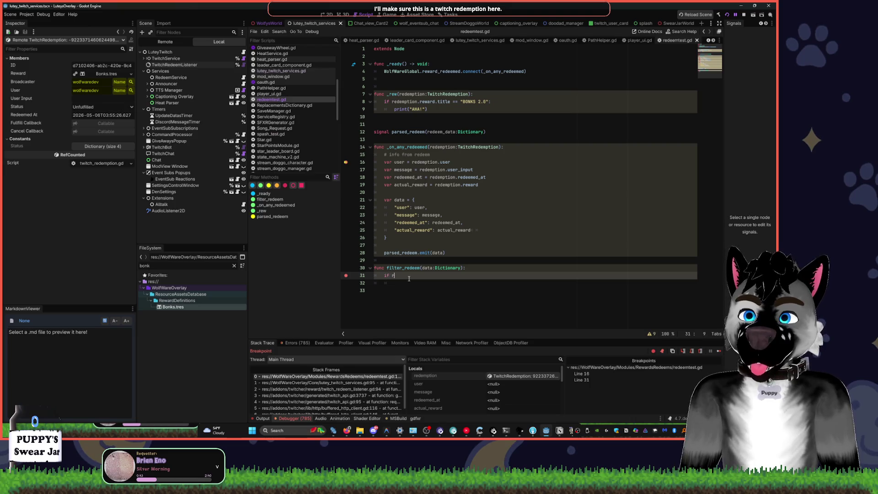
{"action": "key", "text": "BackSpace"}
{"action": "key", "text": "BackSpace"}
{"action": "key", "text": "BackSpace"}
{"action": "type", "text": "data.rew"}
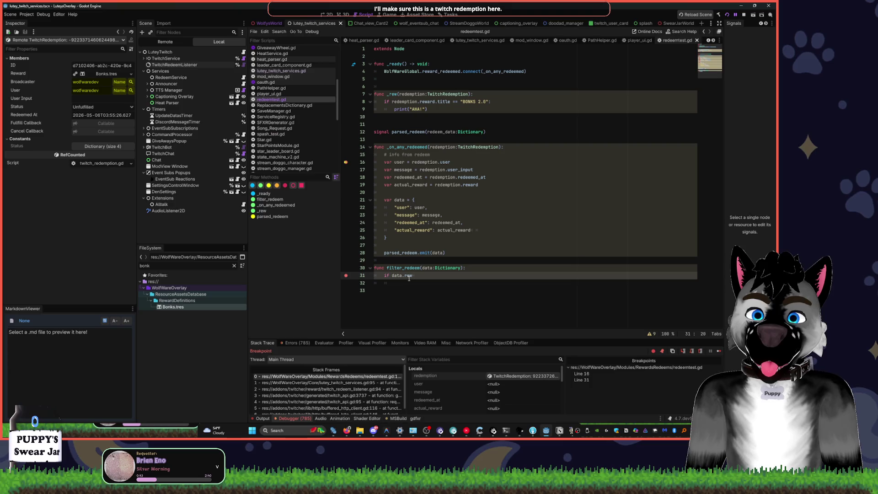
{"action": "type", "text": "ard"}
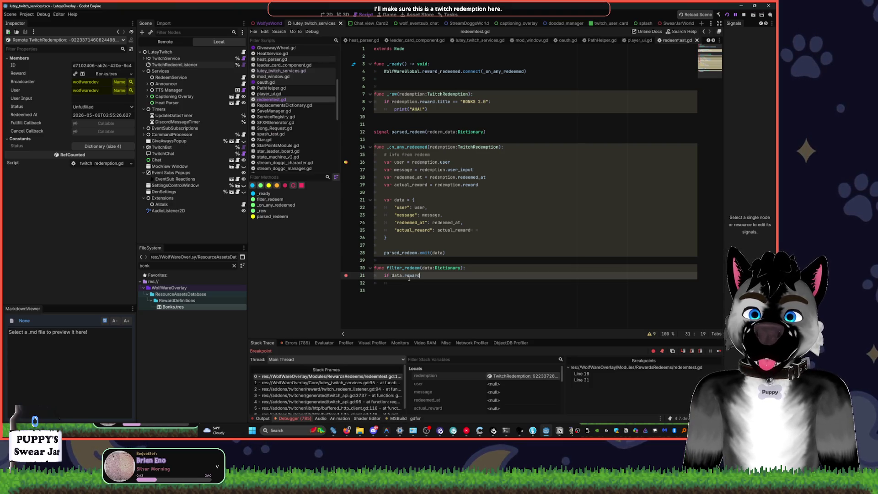
Rename the actual_reward key to reward, retype the if condition, and open the Bonks.tres reward
{"action": "double_click", "coordinate": [408, 276]}
{"action": "type", "text": "actual_"}
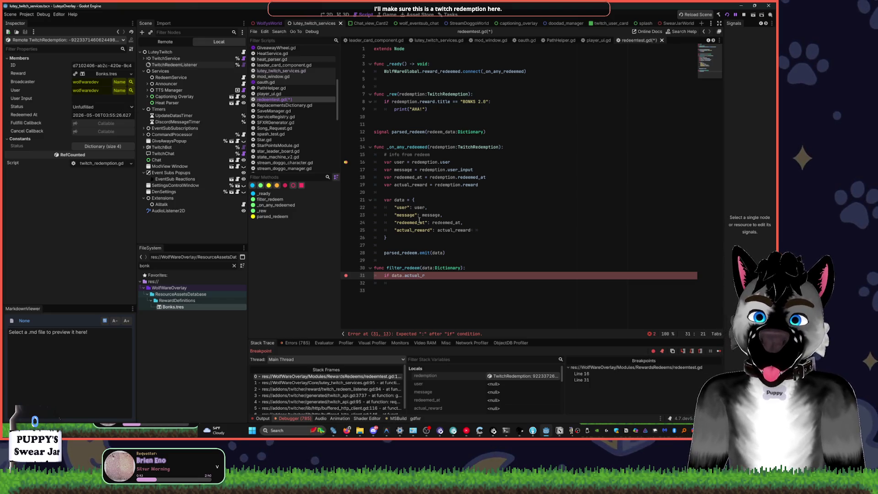
{"action": "left_click_drag", "start_coordinate": [396, 230], "coordinate": [418, 230]}
{"action": "key", "text": "BackSpace"}
{"action": "left_click", "coordinate": [426, 276]}
{"action": "key", "text": "BackSpace"}
{"action": "key", "text": "BackSpace"}
{"action": "key", "text": "BackSpace"}
{"action": "key", "text": "BackSpace"}
{"action": "key", "text": "BackSpace"}
{"action": "type", "text": "reward"}
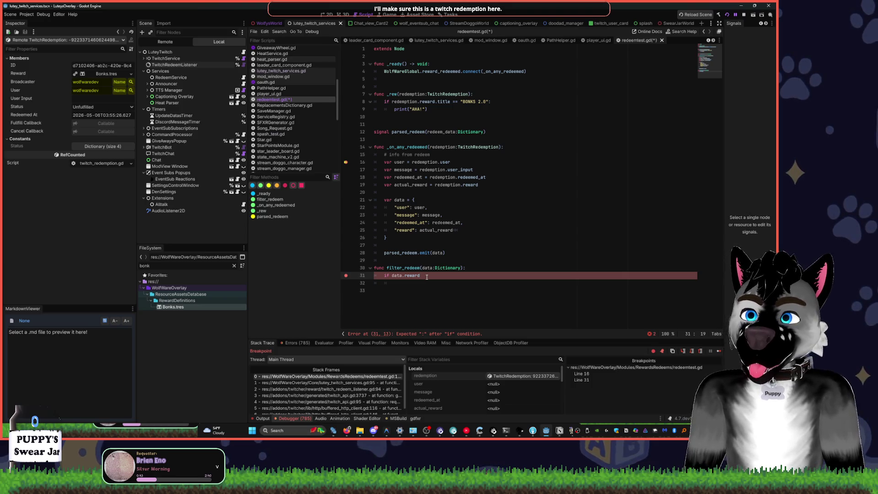
{"action": "left_click", "coordinate": [101, 74]}
{"action": "left_click", "coordinate": [178, 307]}
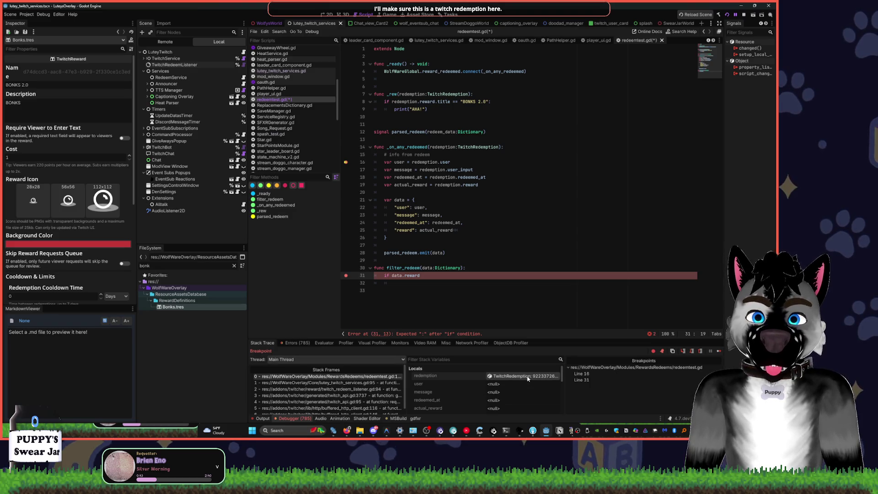
Examine the redemption's Reward resource and its type options in the remote inspector
{"action": "left_click", "coordinate": [527, 378]}
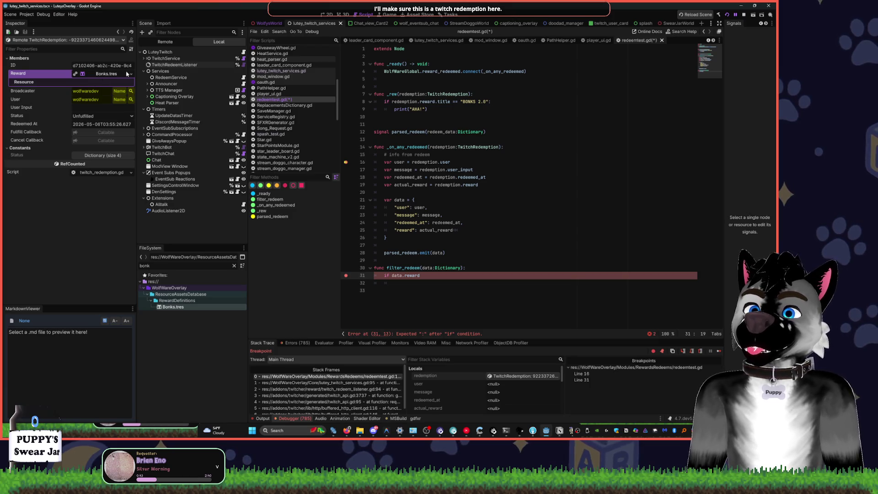
{"action": "left_click", "coordinate": [83, 74]}
{"action": "left_click", "coordinate": [83, 74]}
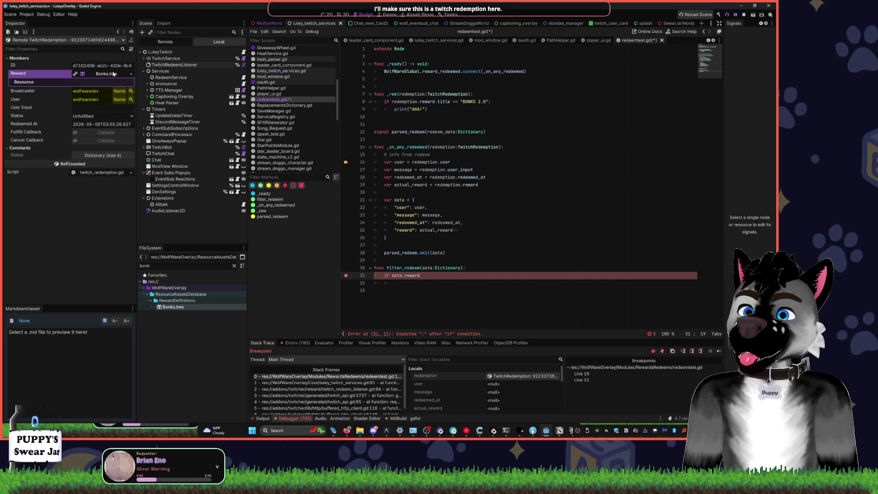
{"action": "left_click", "coordinate": [132, 74]}
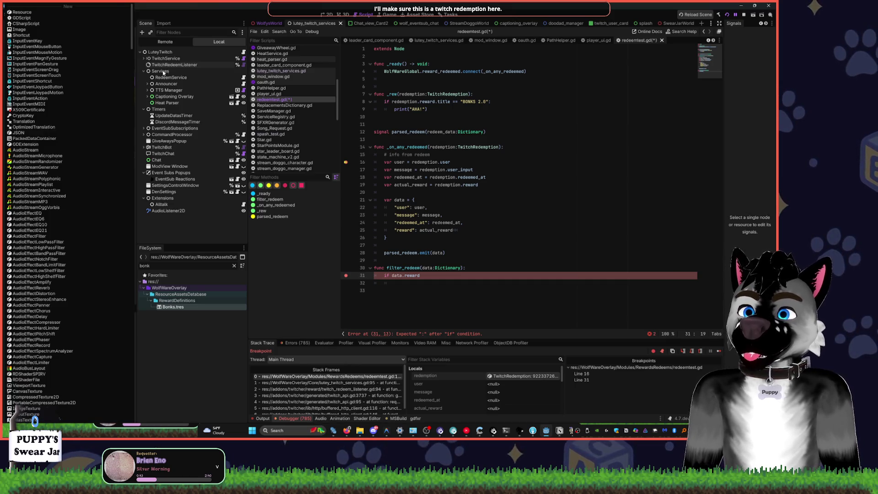
{"action": "left_click", "coordinate": [201, 16]}
{"action": "left_click", "coordinate": [131, 73]}
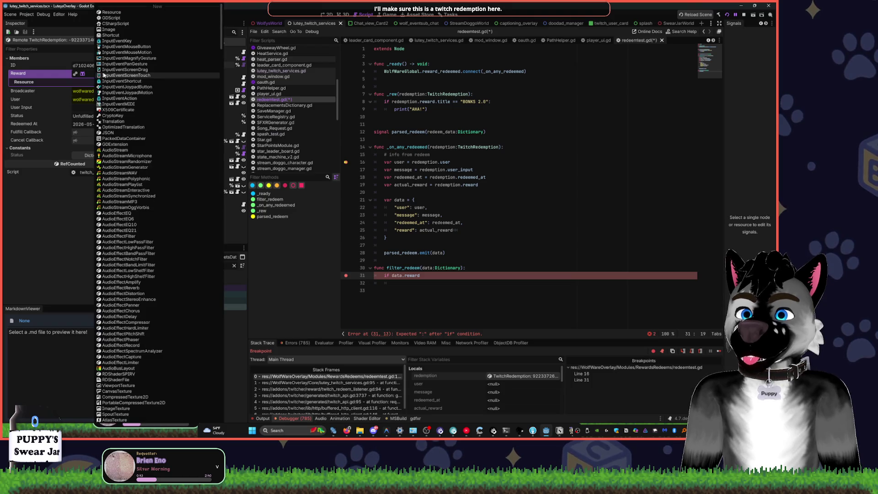
{"action": "left_click", "coordinate": [533, 273]}
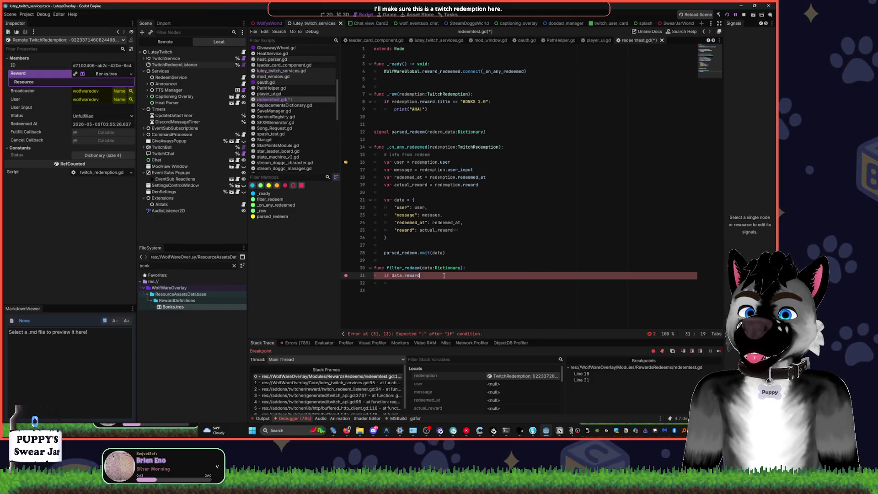
Complete the if data.reward: line with a pass body and save
{"action": "key", "text": "shift+Home"}
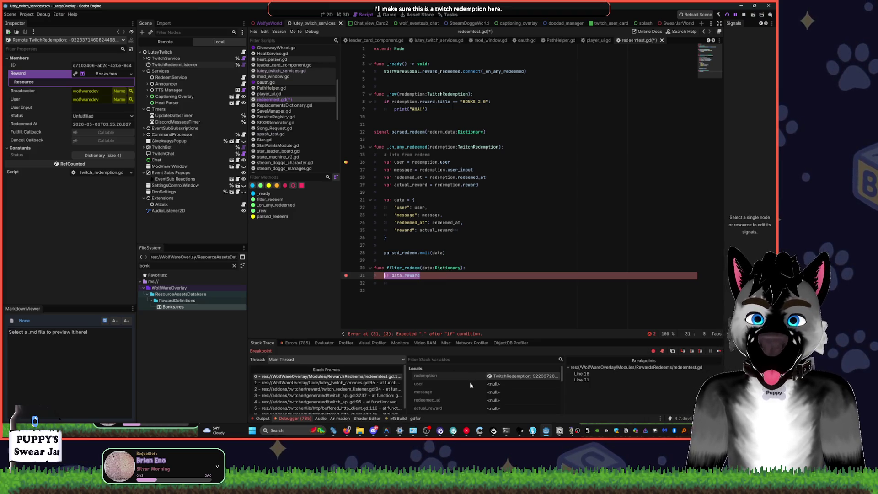
{"action": "scroll", "coordinate": [470, 386], "scroll_direction": "down", "scroll_amount": 1}
{"action": "left_click", "coordinate": [435, 277]}
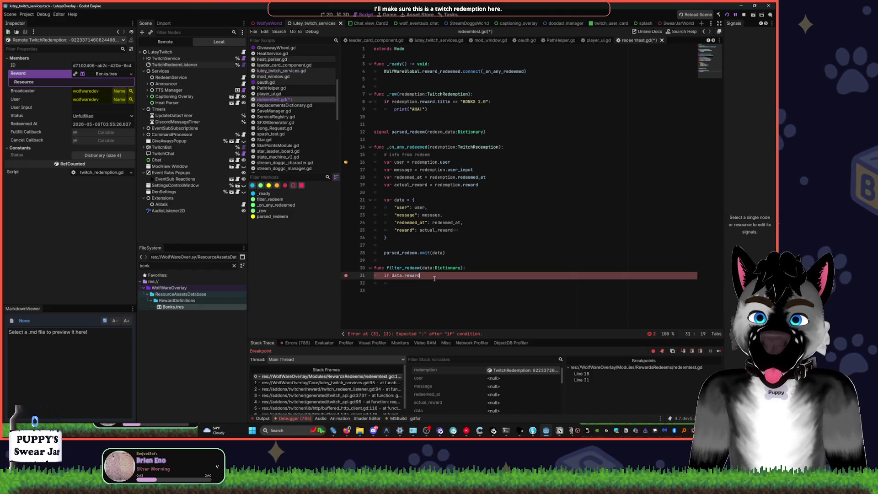
{"action": "key", "text": "Return"}
{"action": "type", "text": "pas"}
{"action": "key", "text": "ctrl+s"}
Resume the paused game and add a breakpoint on line 28 at the parsed_redeem emit
{"action": "left_click", "coordinate": [526, 223]}
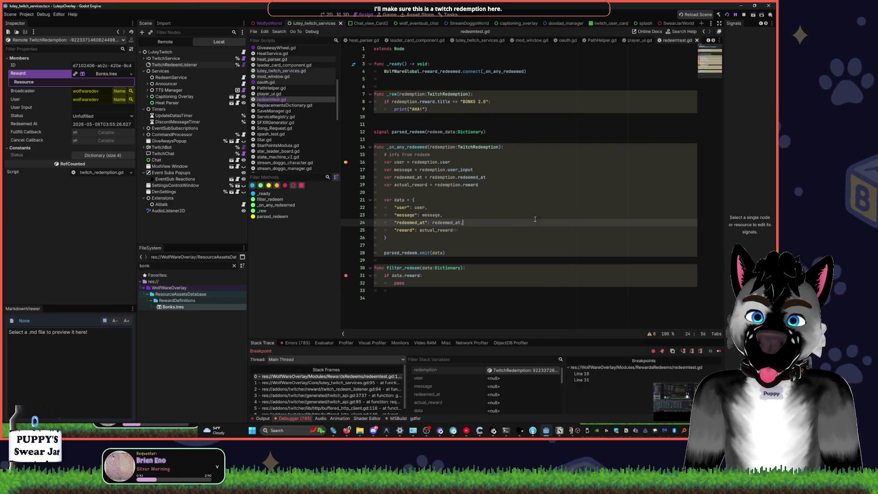
{"action": "left_click_drag", "start_coordinate": [676, 64], "coordinate": [690, 48]}
{"action": "left_click", "coordinate": [567, 232]}
{"action": "left_click", "coordinate": [525, 221]}
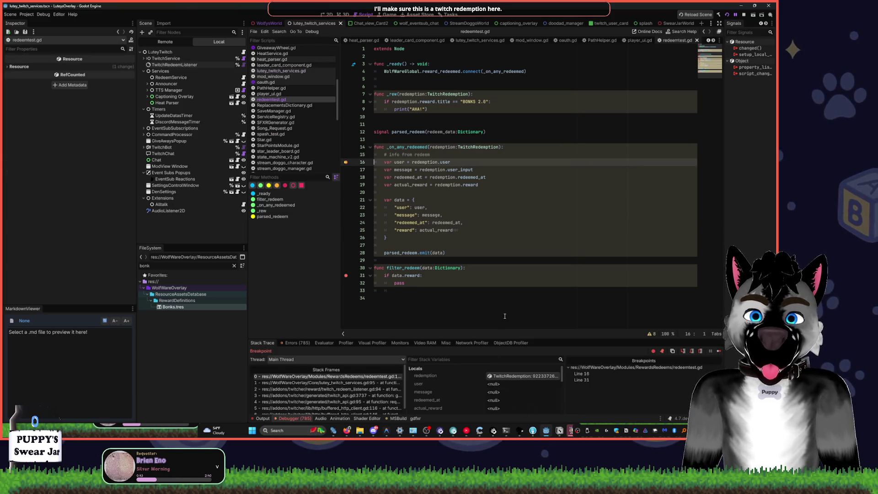
{"action": "key", "text": "F12"}
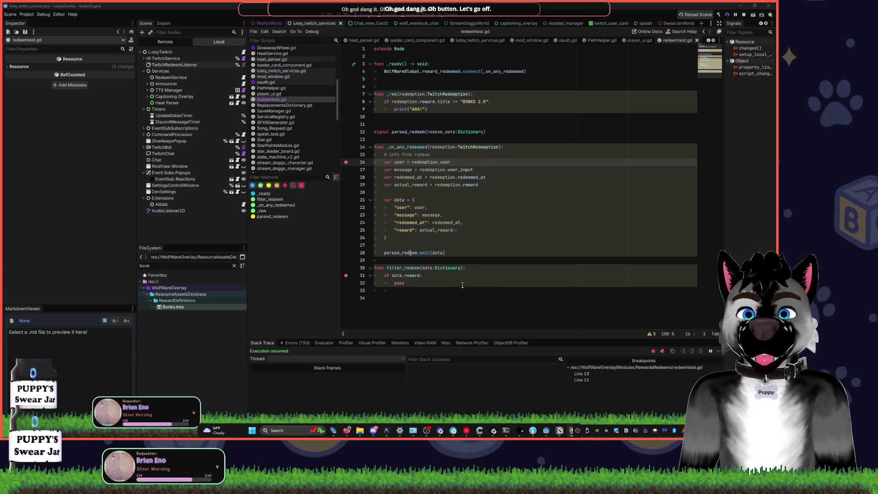
{"action": "left_click", "coordinate": [345, 252]}
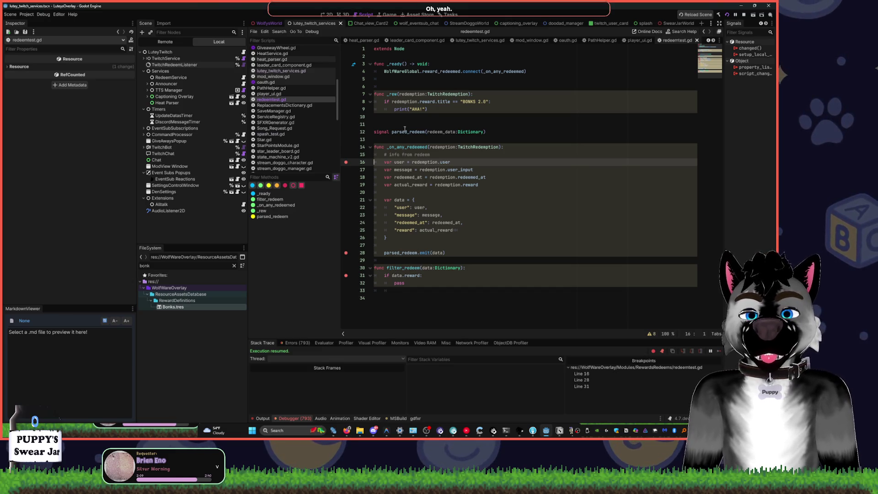
{"action": "left_click", "coordinate": [398, 79]}
Add parsed_redeem.connect(filter_redeem) on line 5, rerun the project, and inspect the paused redemption
{"action": "type", "text": "arsed_redeem."}
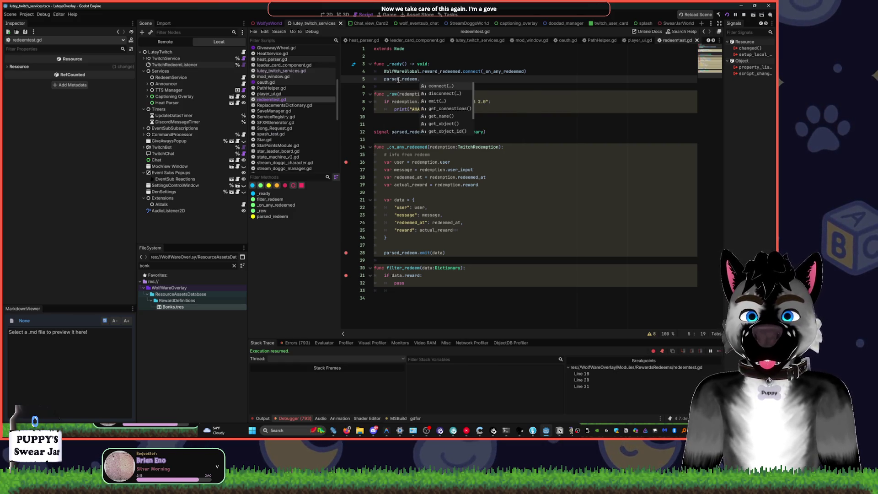
{"action": "key", "text": "Return"}
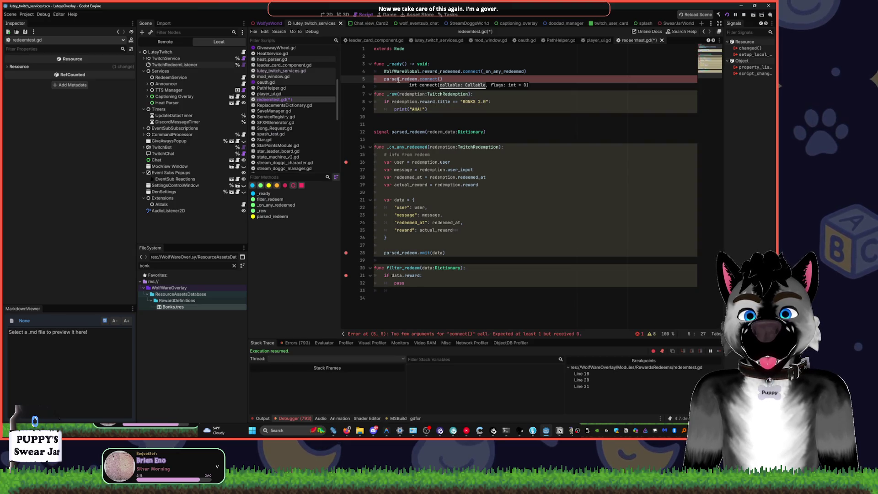
{"action": "key", "text": "Return"}
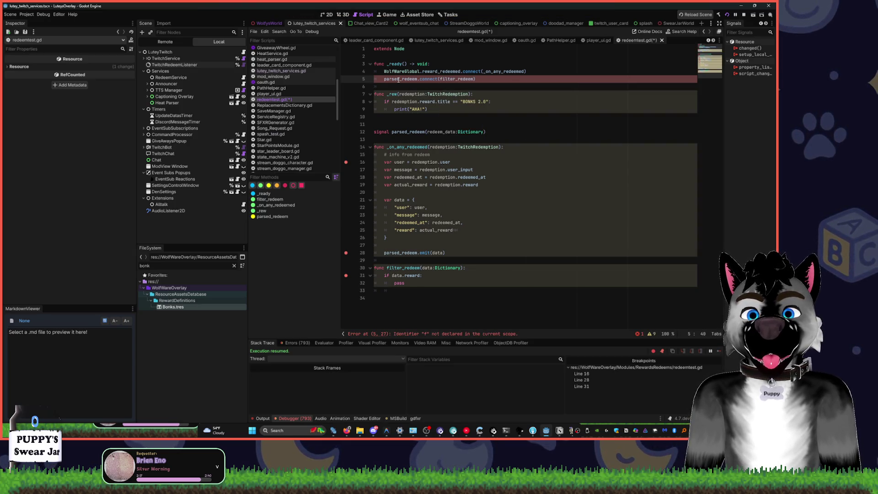
{"action": "left_click", "coordinate": [544, 200]}
{"action": "left_click", "coordinate": [727, 15]}
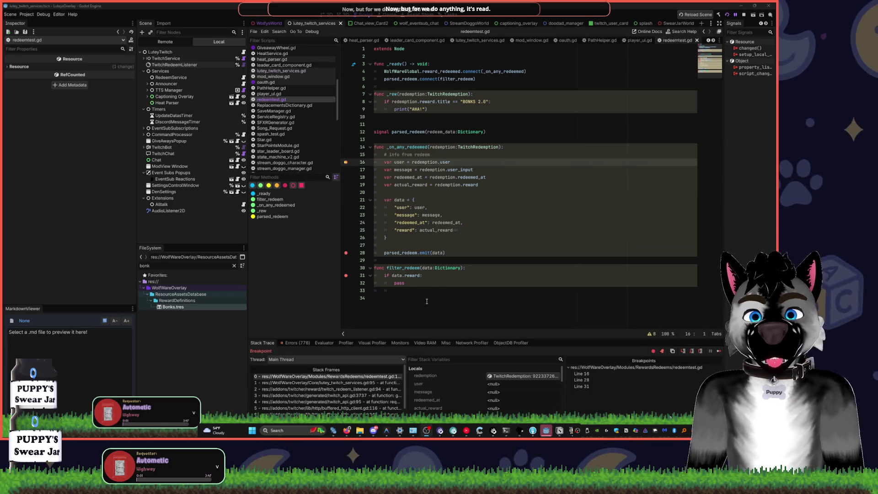
{"action": "left_click", "coordinate": [509, 377]}
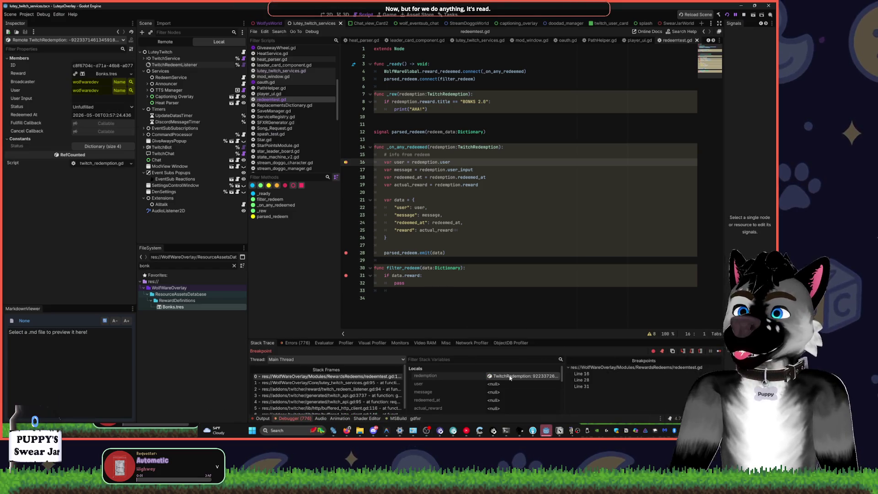
Insert 'var rdw = redemption.reward' as the new line 17
{"action": "scroll", "coordinate": [472, 400], "scroll_direction": "down", "scroll_amount": 1}
{"action": "scroll", "coordinate": [472, 401], "scroll_direction": "down", "scroll_amount": 1}
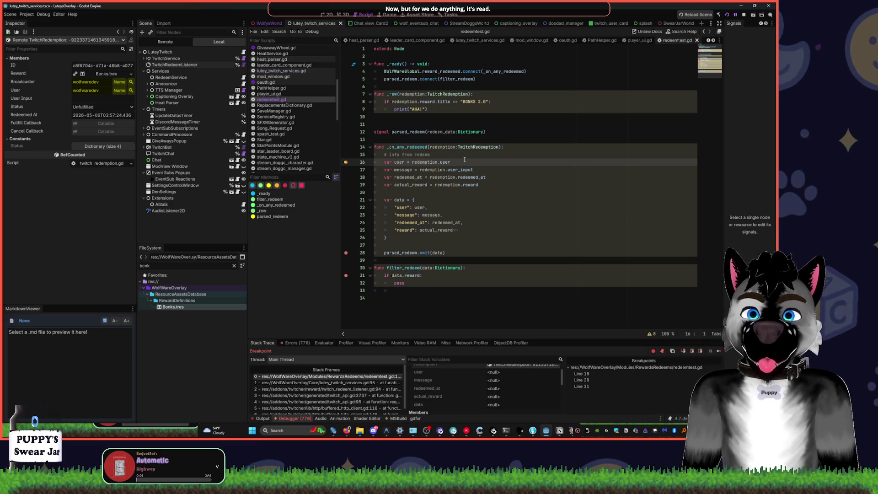
{"action": "left_click", "coordinate": [346, 170]}
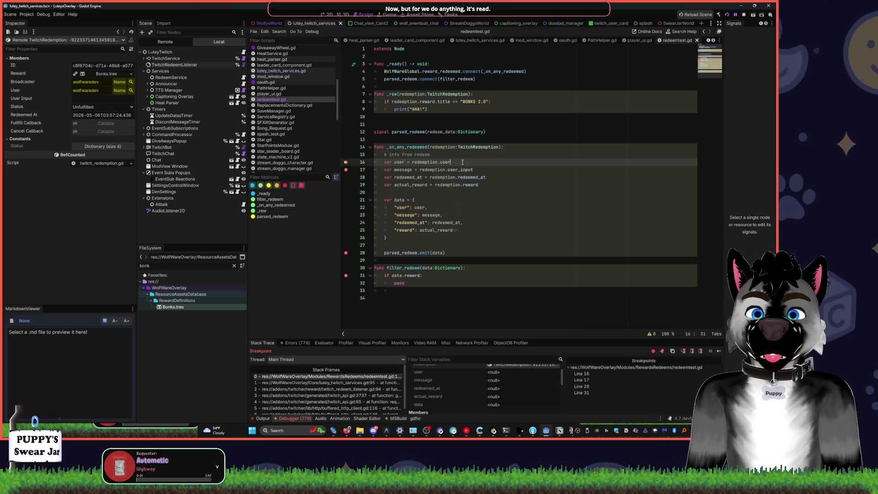
{"action": "key", "text": "Return"}
{"action": "type", "text": "var"}
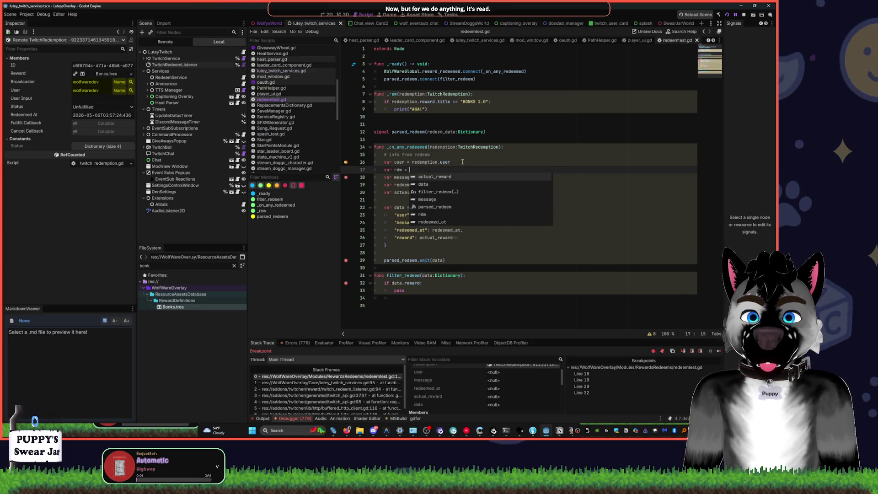
{"action": "type", "text": " rdw = re"}
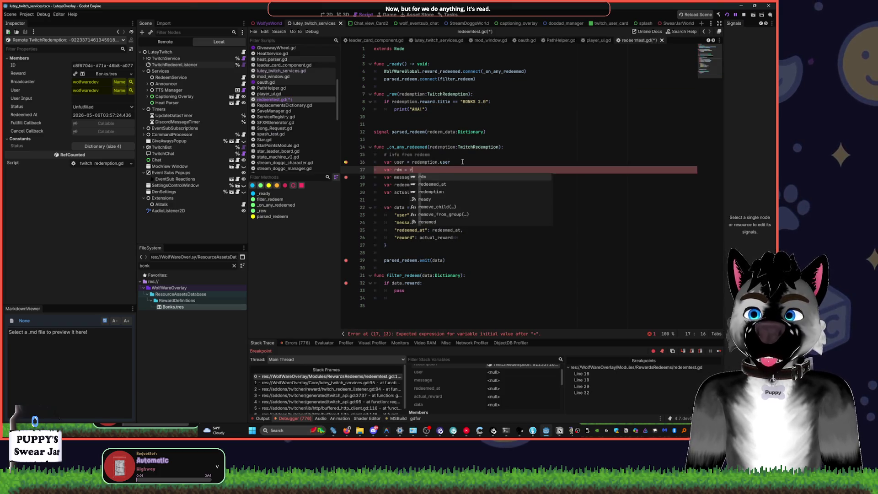
{"action": "key", "text": "Return"}
{"action": "type", "text": "."}
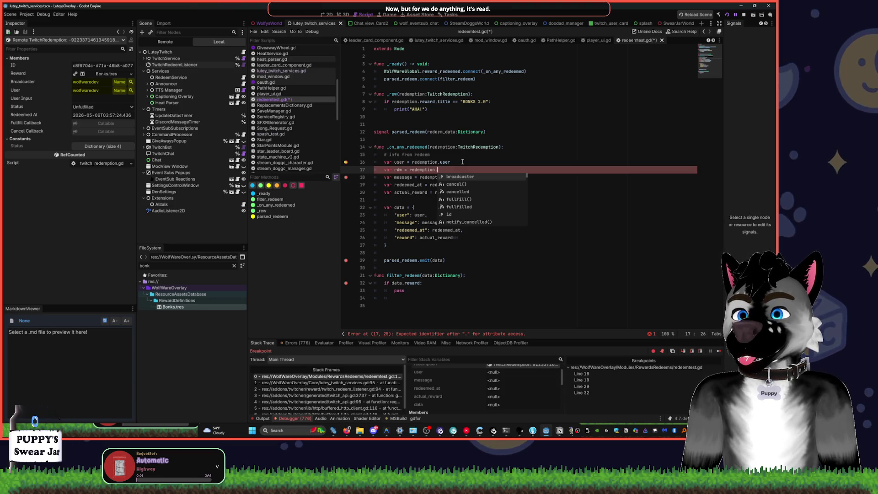
{"action": "type", "text": "rewar"}
{"action": "key", "text": "Return"}
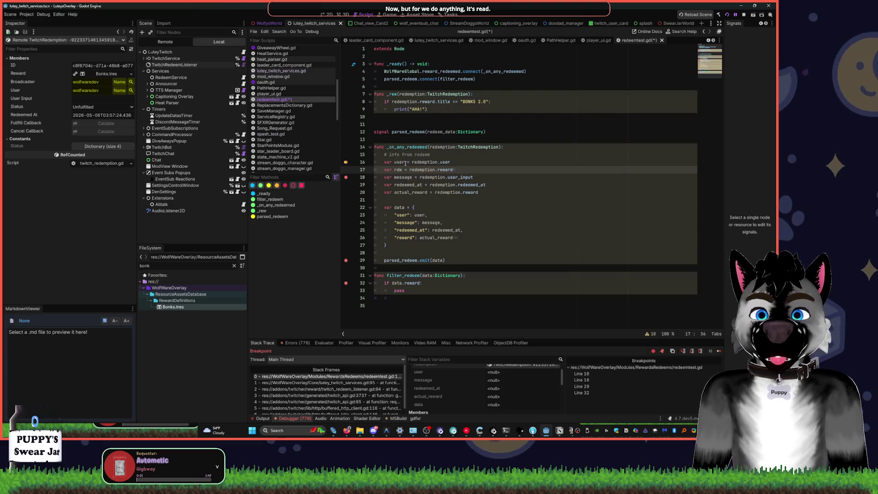
Put a breakpoint on line 17, step through with F10, and restart the project
{"action": "left_click", "coordinate": [346, 170]}
{"action": "left_click", "coordinate": [600, 129]}
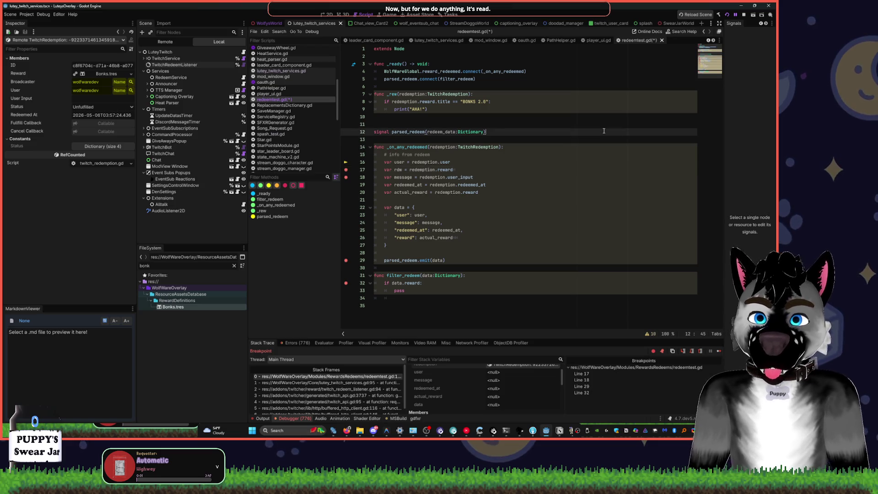
{"action": "key", "text": "F10"}
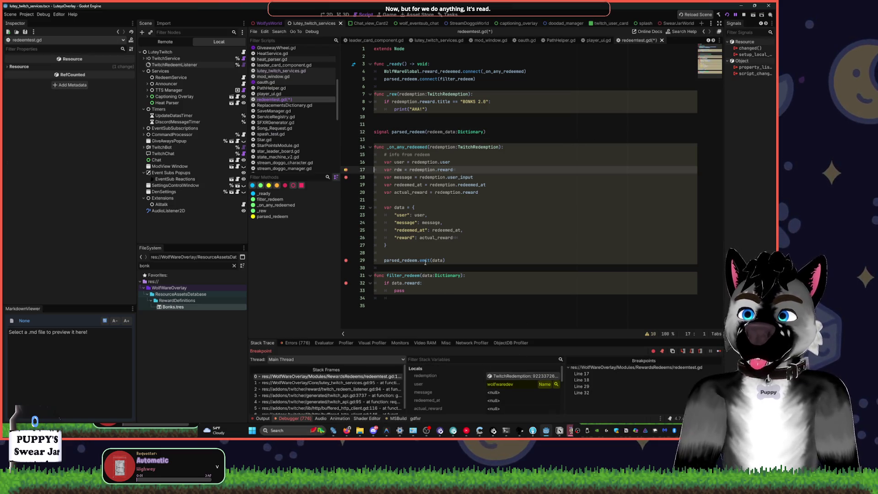
{"action": "key", "text": "F10"}
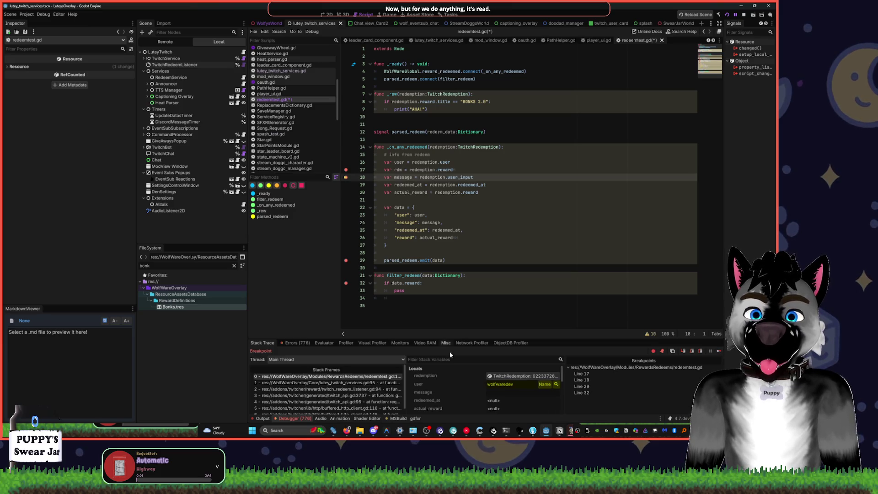
{"action": "scroll", "coordinate": [471, 394], "scroll_direction": "down", "scroll_amount": 1}
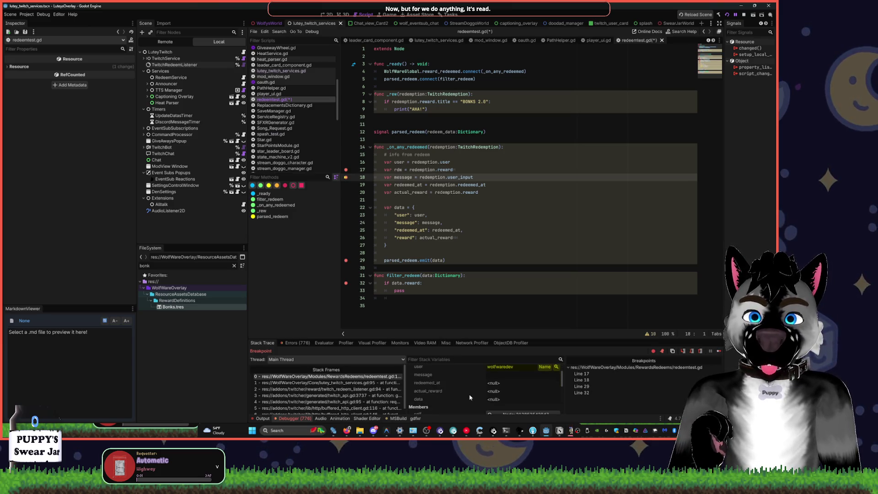
{"action": "left_click", "coordinate": [727, 16]}
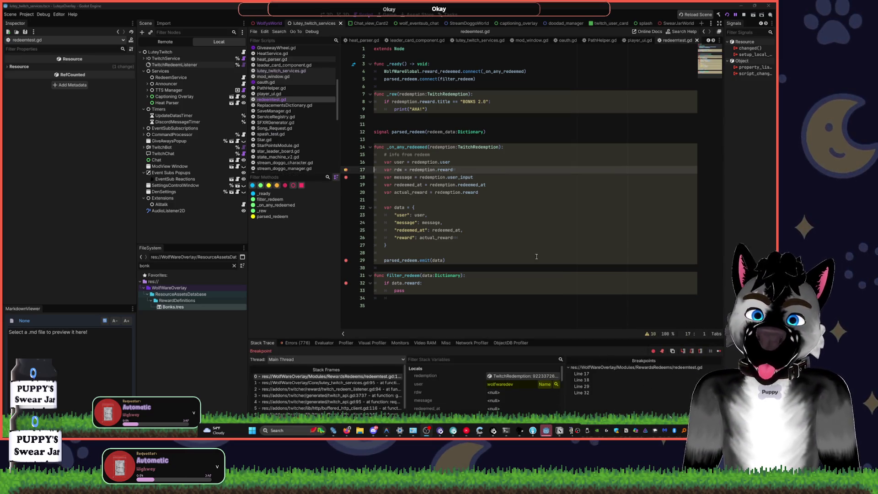
Step past the rdw assignment and inspect the rdw reward object in Locals
{"action": "scroll", "coordinate": [479, 390], "scroll_direction": "down", "scroll_amount": 2}
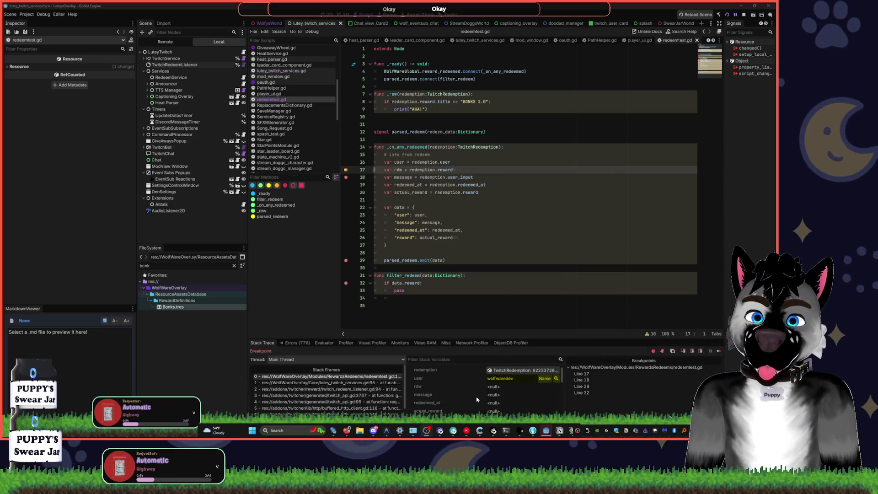
{"action": "scroll", "coordinate": [480, 389], "scroll_direction": "up", "scroll_amount": 2}
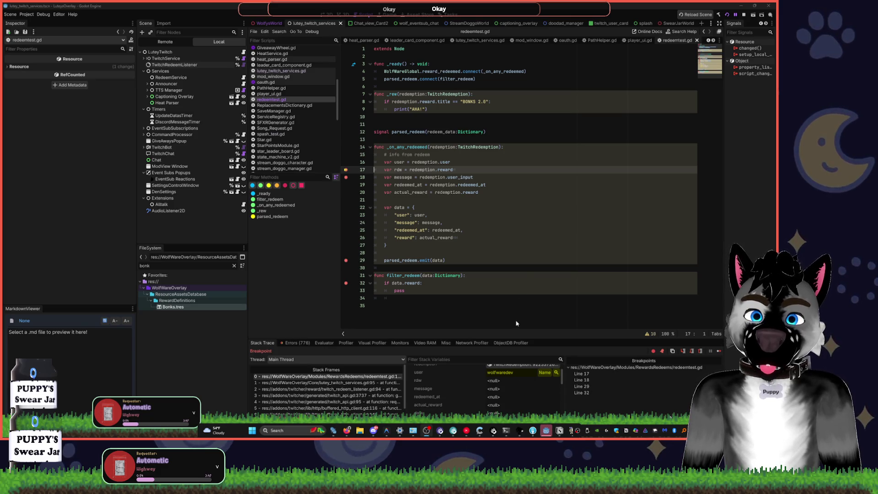
{"action": "key", "text": "F10"}
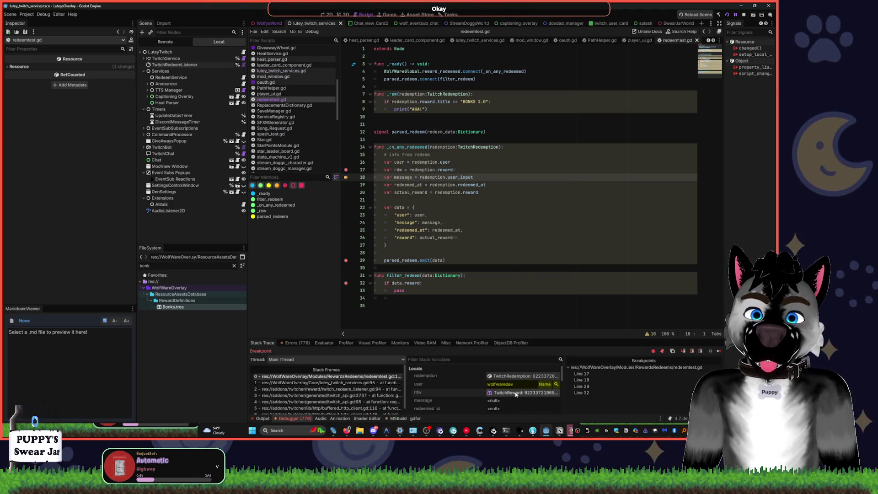
{"action": "left_click", "coordinate": [521, 392]}
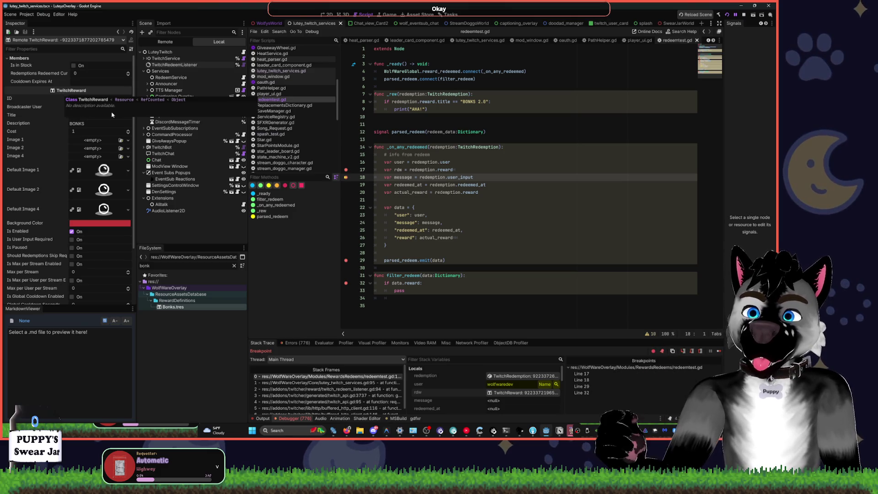
Change line 32 to if data.reward.title=="BONKS 2.0":, delete pass, and stop debugging
{"action": "left_click", "coordinate": [420, 283]}
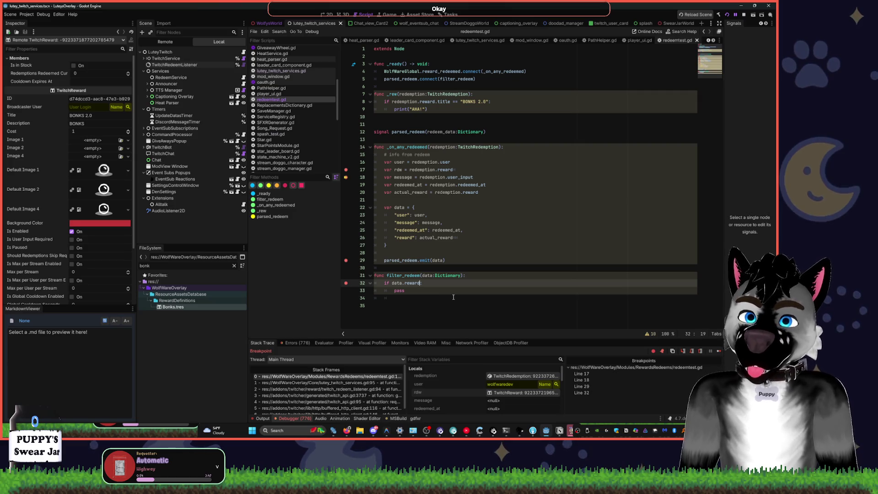
{"action": "type", "text": "itle"}
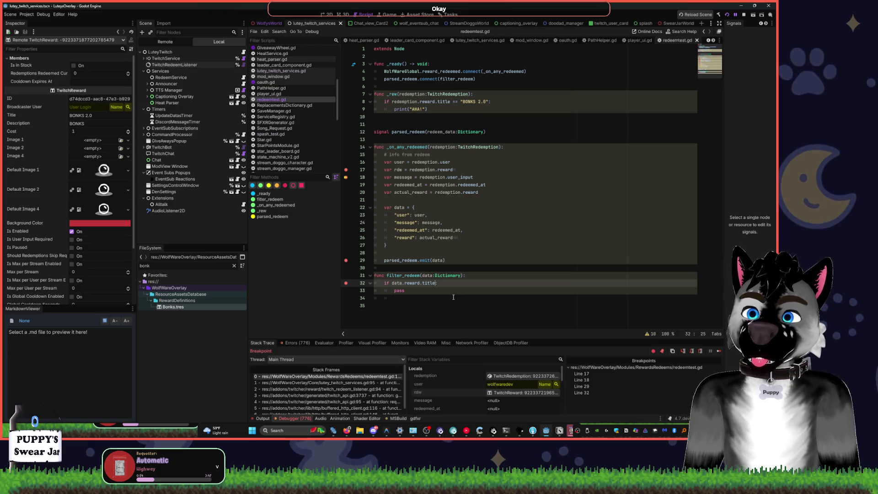
{"action": "type", "text": "==\"BONKS.\":"}
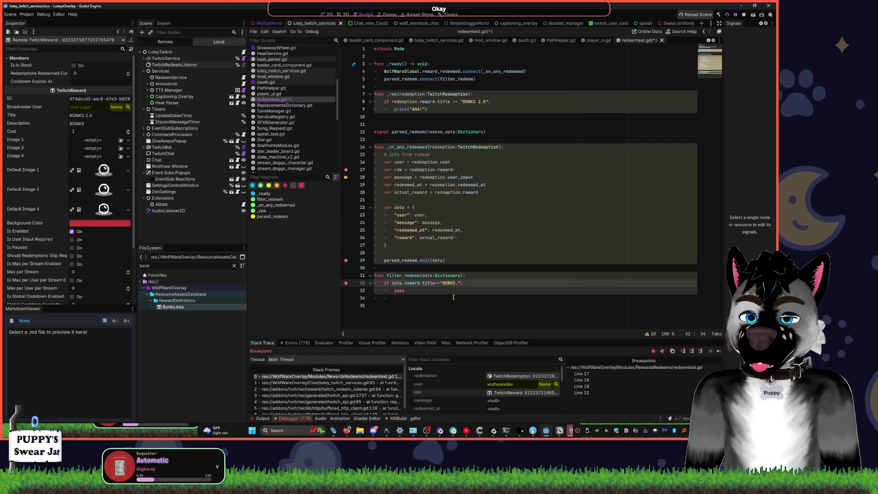
{"action": "type", "text": "2"}
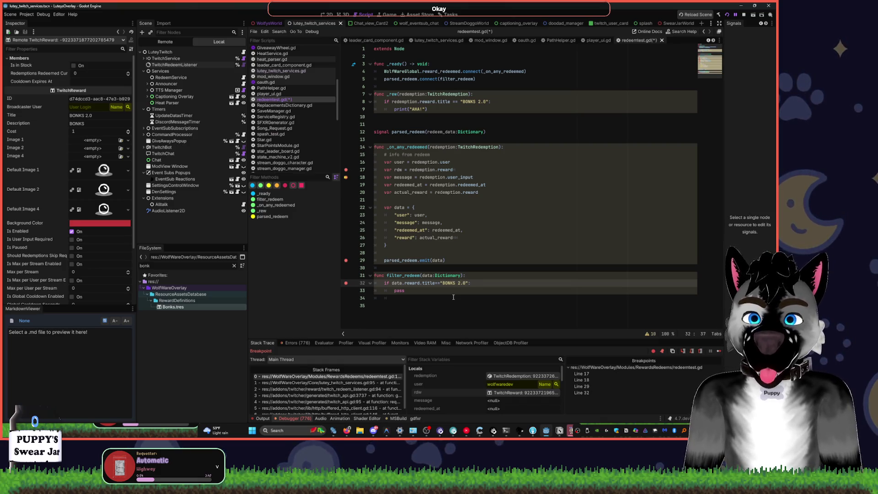
{"action": "left_click", "coordinate": [453, 297]}
{"action": "left_click", "coordinate": [444, 289]}
{"action": "key", "text": "BackSpace"}
{"action": "key", "text": "BackSpace"}
{"action": "key", "text": "BackSpace"}
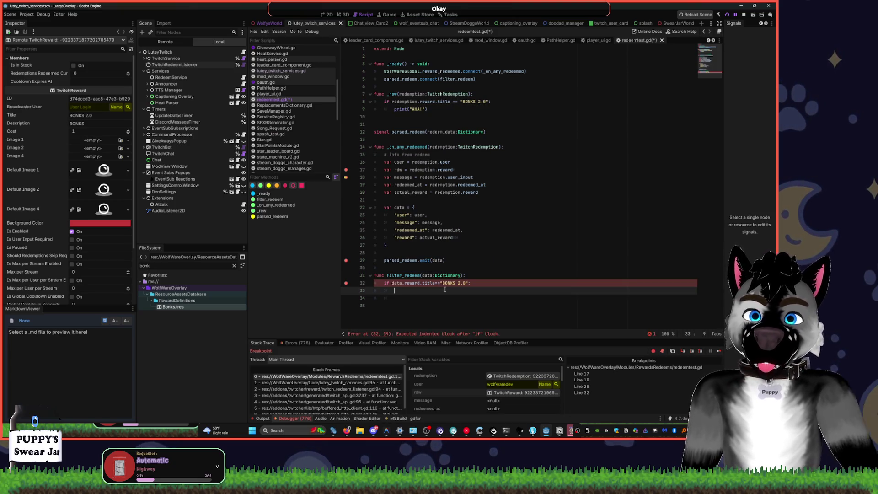
{"action": "key", "text": "F8"}
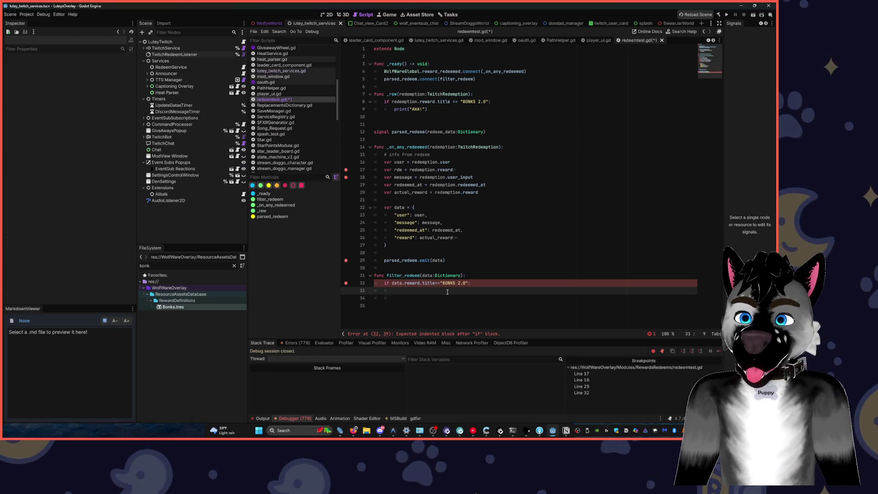
Clear the old log() call from line 33 of filter_redeem
{"action": "type", "text": "prin"}
{"action": "key", "text": "BackSpace"}
{"action": "key", "text": "BackSpace"}
{"action": "key", "text": "BackSpace"}
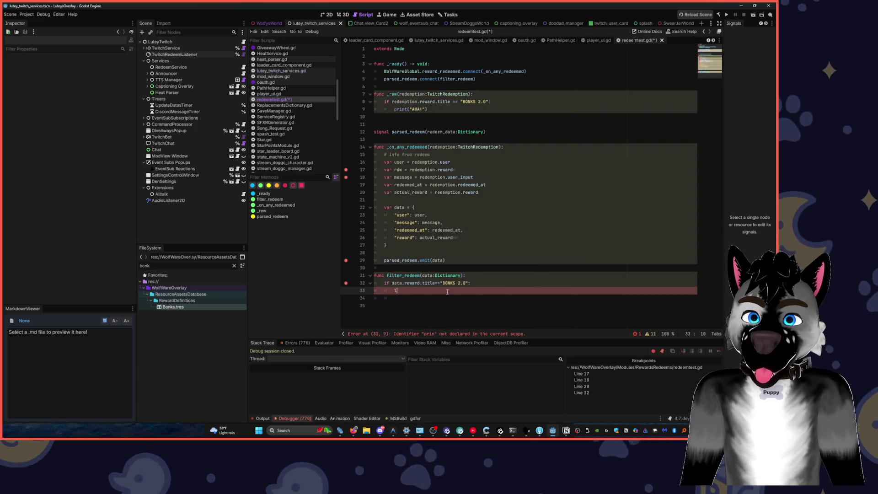
{"action": "type", "text": "("}
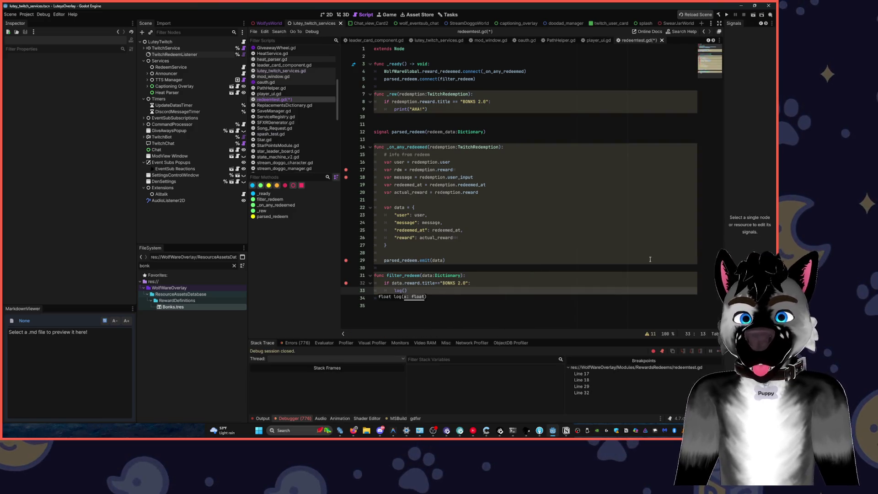
{"action": "left_click", "coordinate": [484, 431]}
{"action": "left_click", "coordinate": [617, 203]}
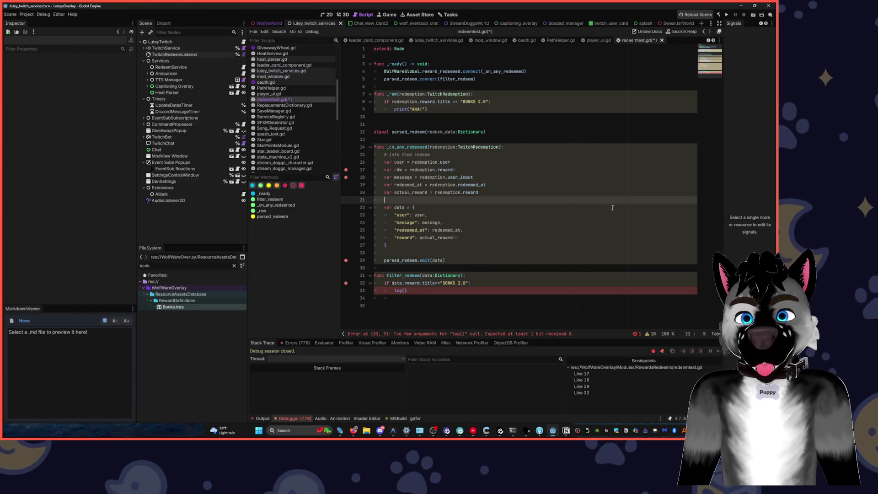
{"action": "left_click", "coordinate": [419, 302]}
{"action": "key", "text": "Up"}
{"action": "key", "text": "shift+End"}
Write Log.pr("[color=orange] mmkay bonked", ) on line 33 and save redeemtest.gd
{"action": "type", "text": "Log.pr(\""}
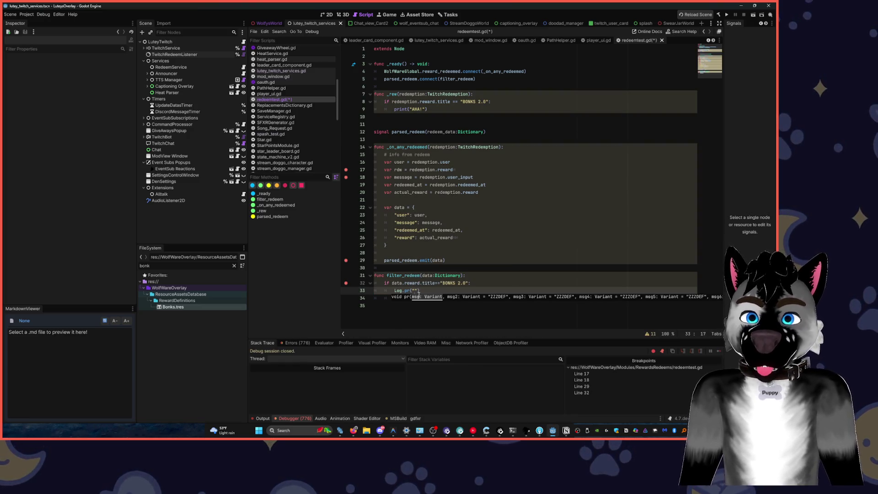
{"action": "type", "text": "[color"}
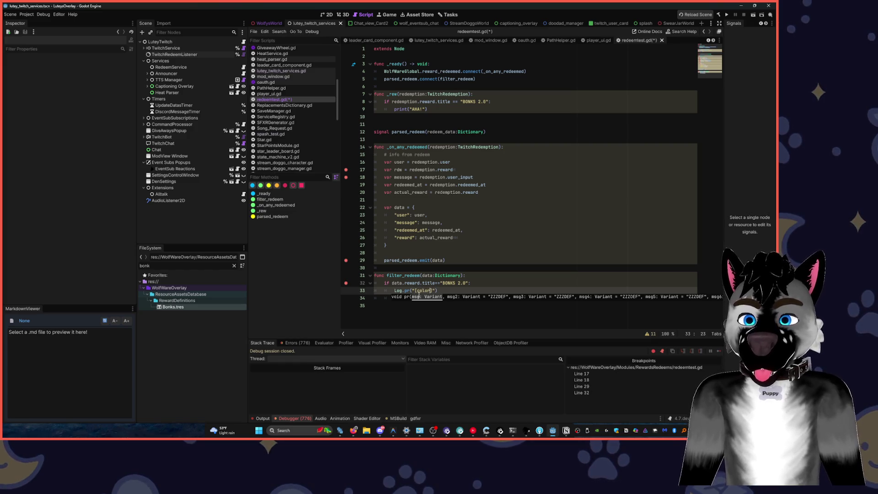
{"action": "key", "text": "BackSpace"}
{"action": "type", "text": "="}
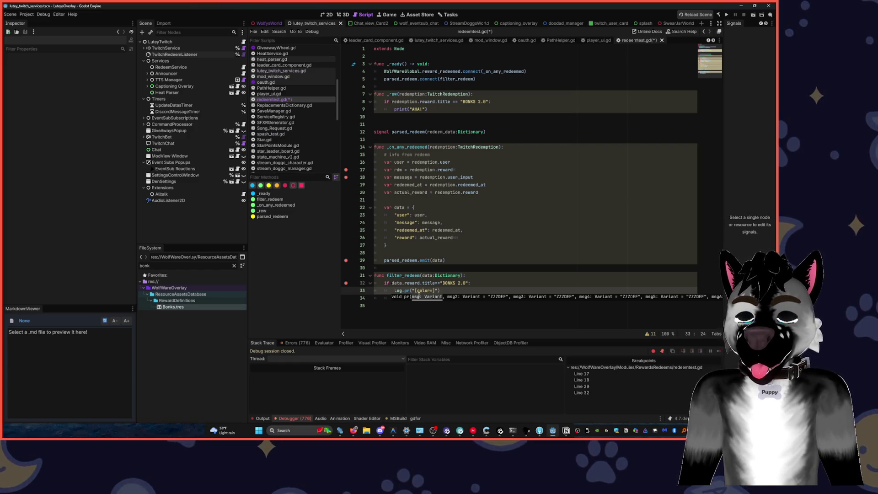
{"action": "type", "text": "orange]\", "}
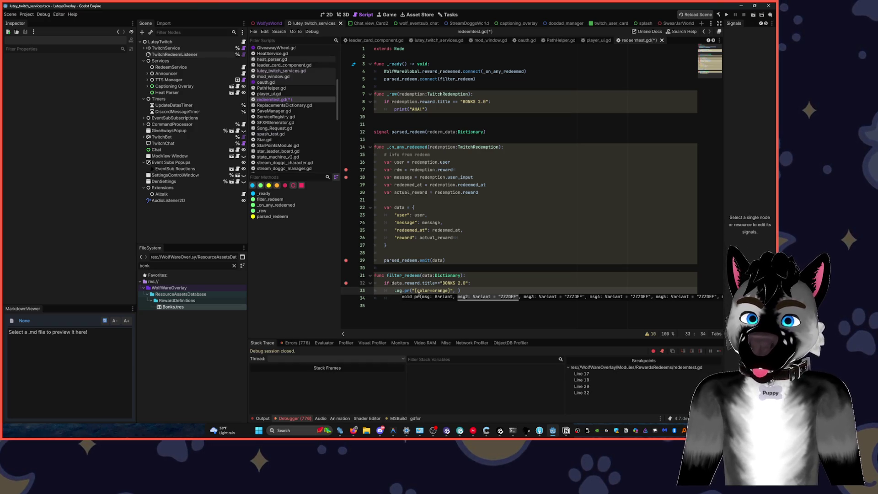
{"action": "type", "text": "\"mmkay"}
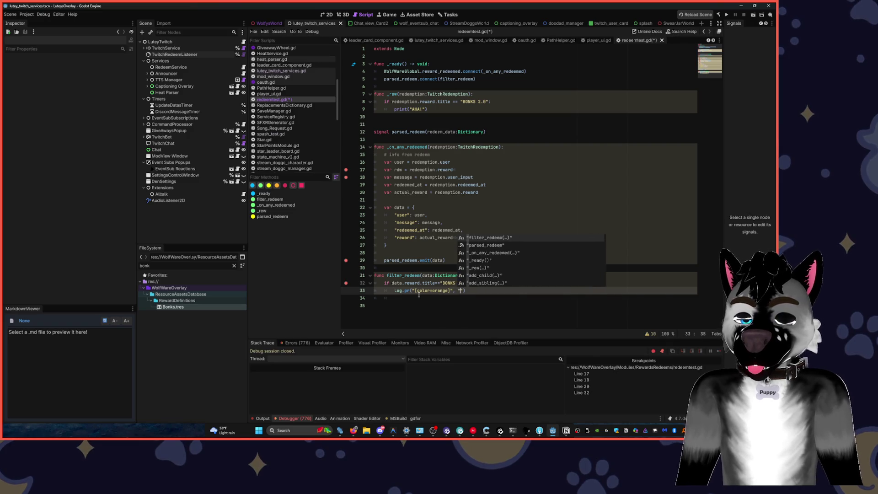
{"action": "key", "text": "BackSpace"}
{"action": "key", "text": "BackSpace"}
{"action": "key", "text": "BackSpace"}
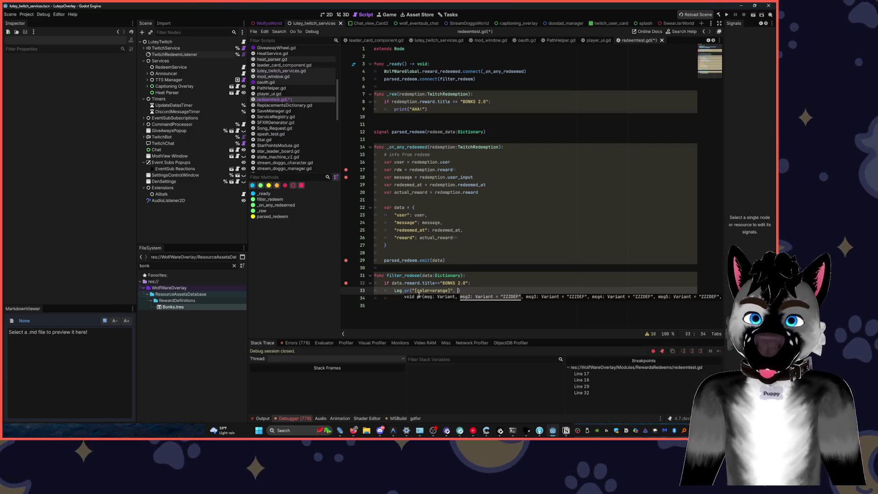
{"action": "type", "text": "mmkay bon"}
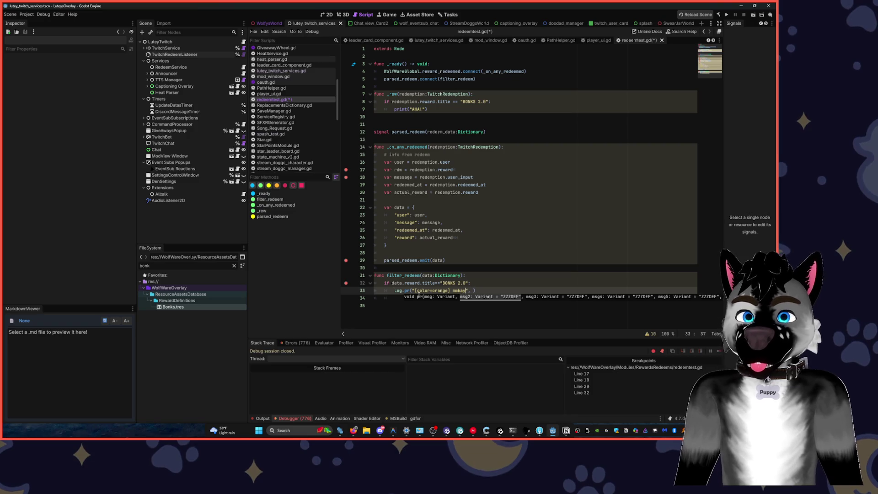
{"action": "type", "text": "ked"}
{"action": "key", "text": "ctrl+s"}
{"action": "left_click", "coordinate": [538, 247]}
{"action": "left_click", "coordinate": [526, 290]}
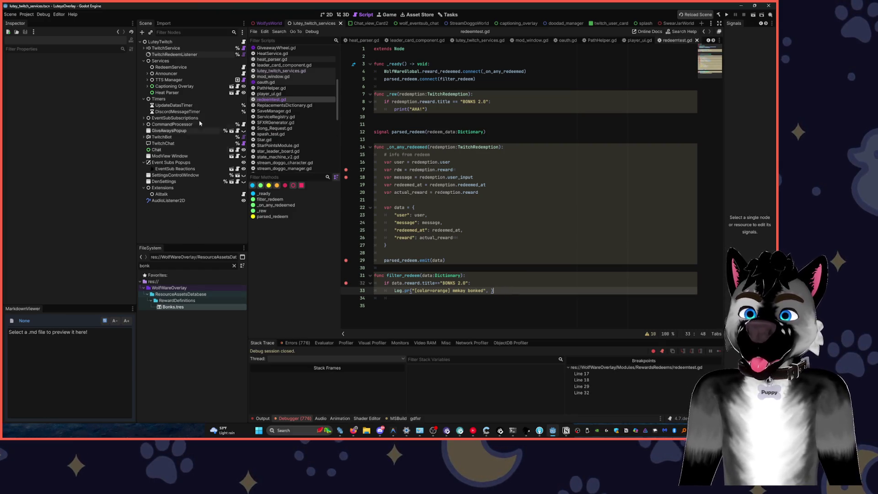
Add First.tres as a second element in TwitchRedeemListener's Rewards to Listen
{"action": "left_click", "coordinate": [177, 55]}
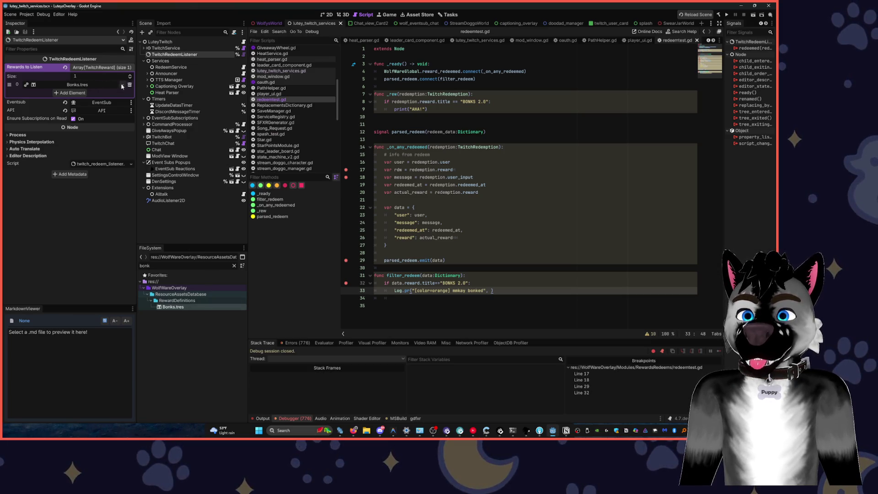
{"action": "left_click", "coordinate": [130, 76]}
{"action": "left_click", "coordinate": [122, 92]}
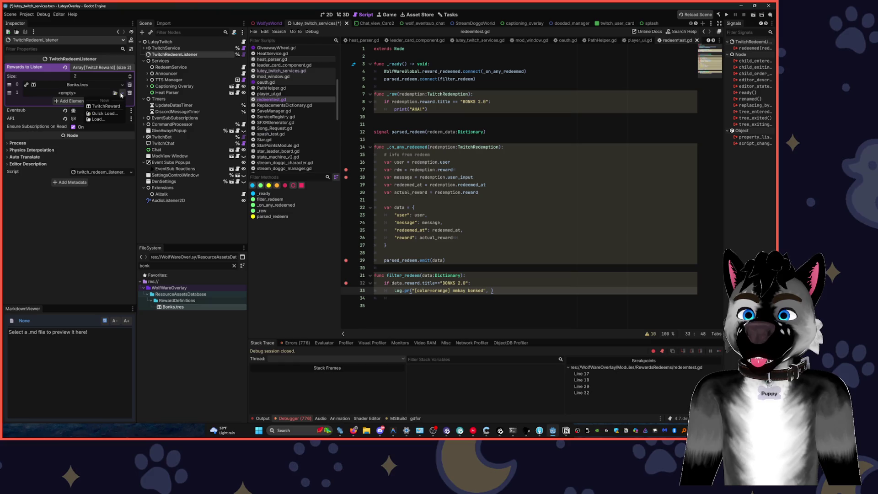
{"action": "left_click", "coordinate": [104, 113]}
{"action": "double_click", "coordinate": [311, 152]}
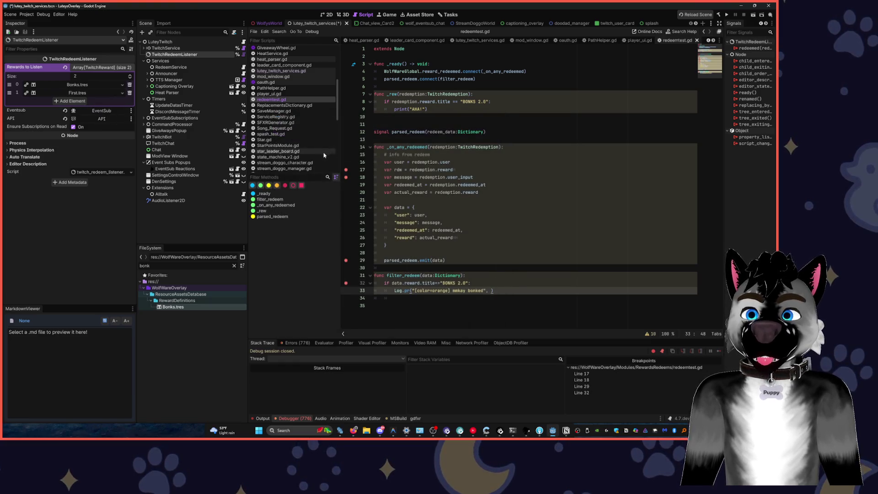
Filter the FileSystem for 'first' and show First.tres in the Inspector
{"action": "left_click", "coordinate": [228, 265]}
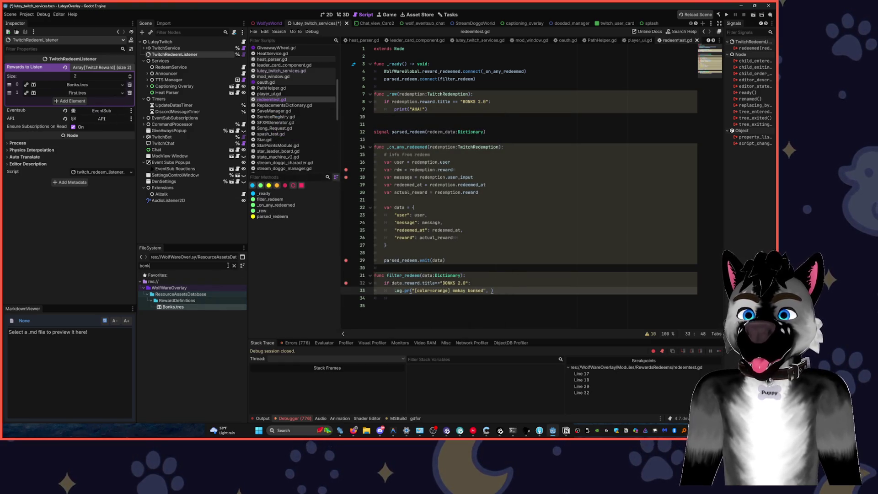
{"action": "key", "text": "ctrl+a"}
{"action": "type", "text": "first"}
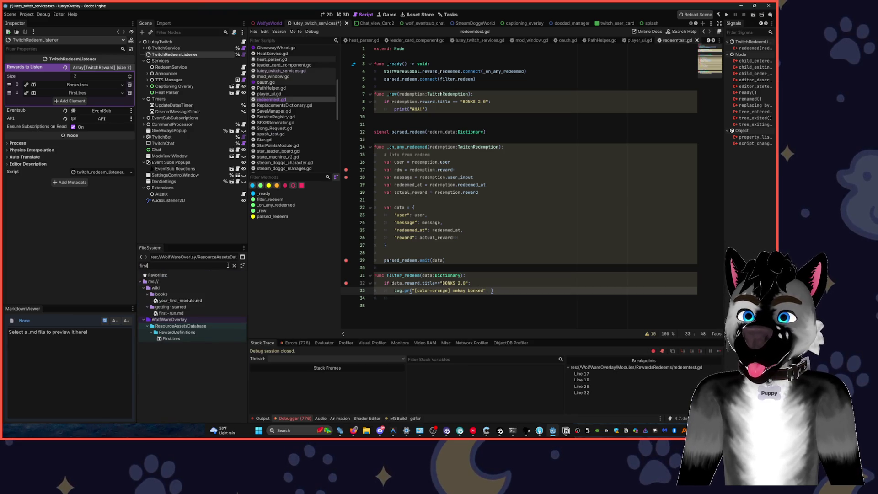
{"action": "left_click", "coordinate": [171, 338]}
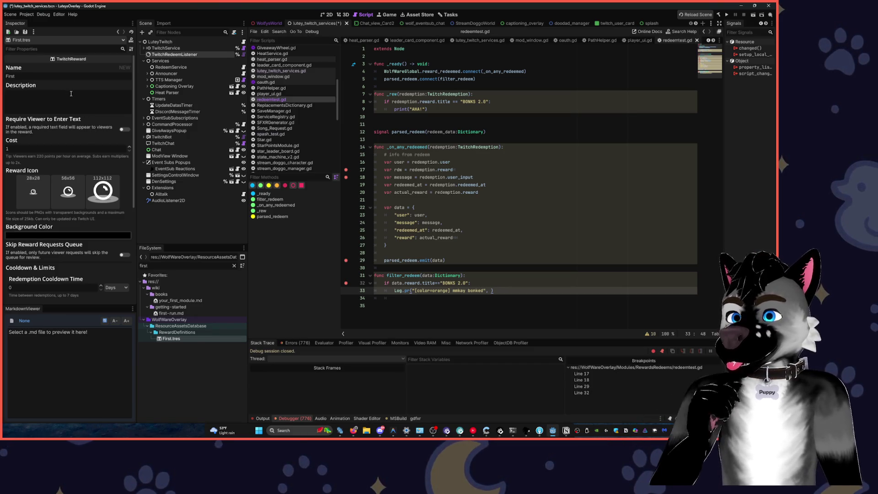
Look over First.tres's settings in the Inspector, then run the project to test the rewards
{"action": "scroll", "coordinate": [100, 178], "scroll_direction": "down", "scroll_amount": 5}
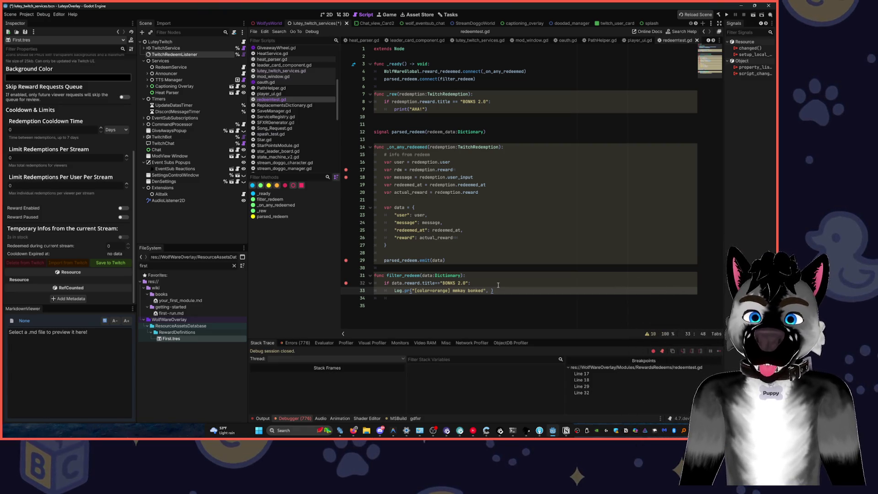
{"action": "scroll", "coordinate": [84, 219], "scroll_direction": "up", "scroll_amount": 5}
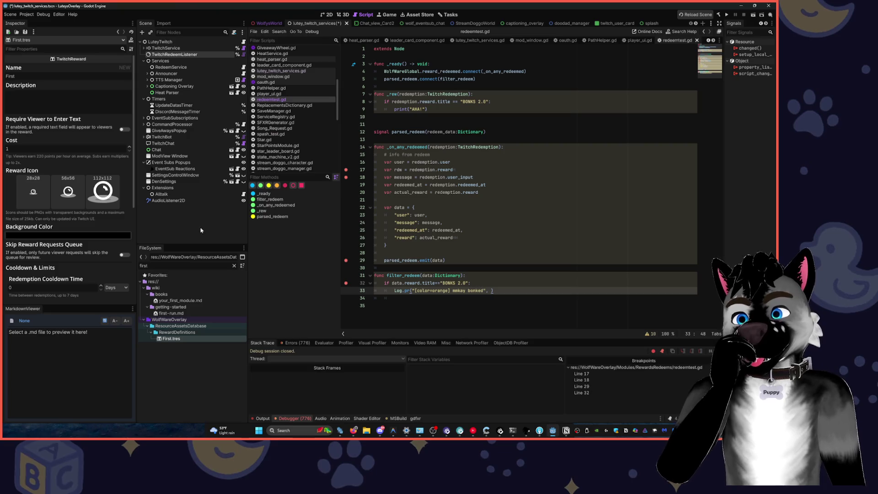
{"action": "left_click", "coordinate": [726, 14]}
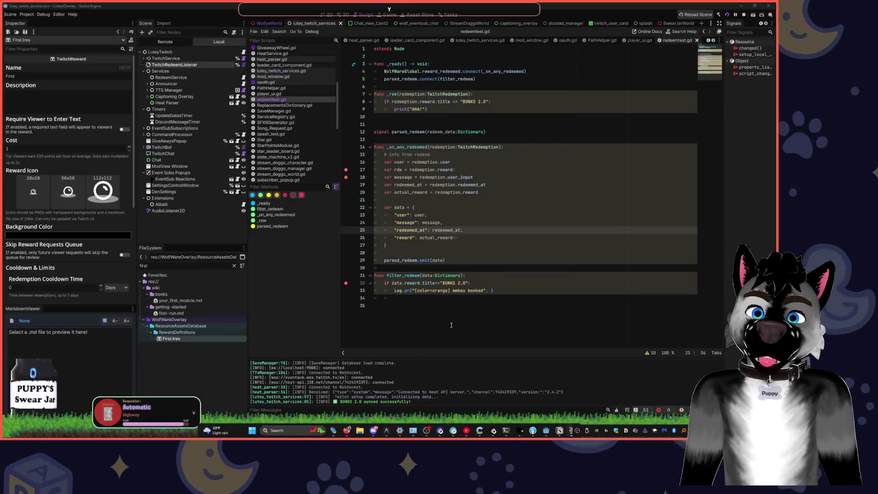
Continue past the breakpoints until line 33 logs 'mmkay bonked' for the BONKS 2.0 redemption
{"action": "left_click", "coordinate": [468, 290]}
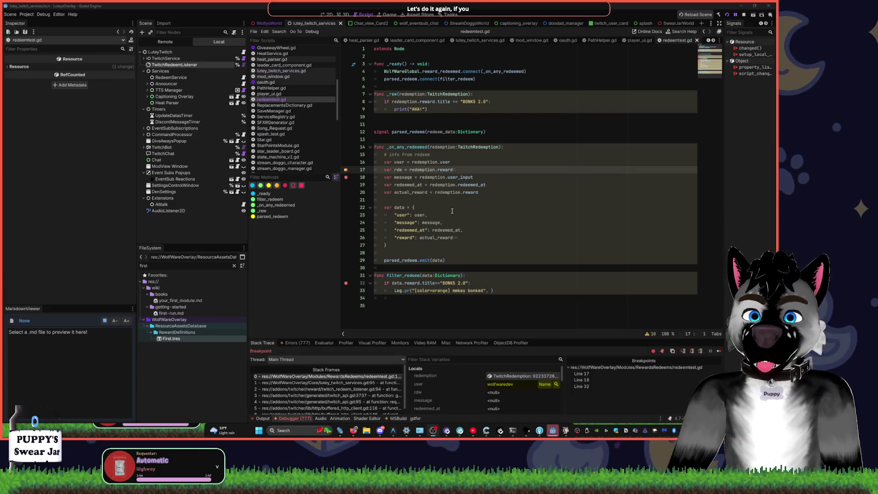
{"action": "scroll", "coordinate": [454, 372], "scroll_direction": "down", "scroll_amount": 2}
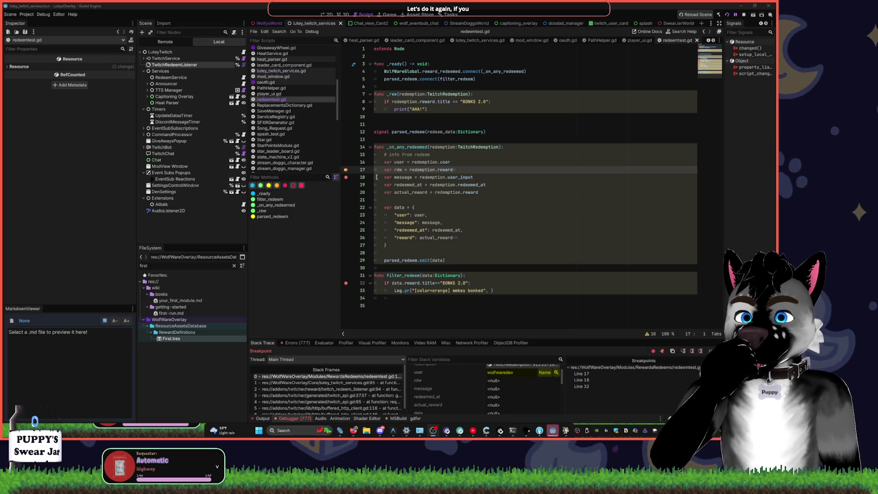
{"action": "left_click", "coordinate": [502, 228]}
{"action": "key", "text": "F12"}
{"action": "key", "text": "F12"}
{"action": "key", "text": "F12"}
{"action": "left_click", "coordinate": [264, 418]}
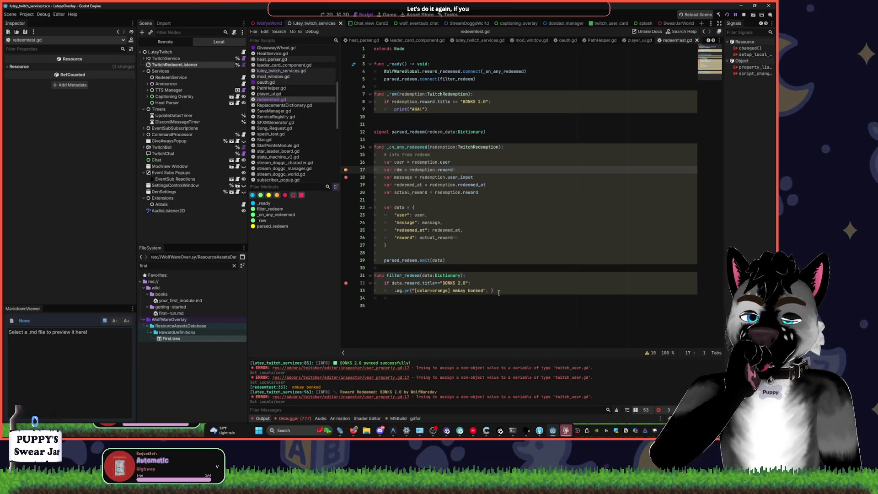
Add a new line 34 beginning if data.reward.title.con for a contains check on 'First'
{"action": "left_click", "coordinate": [505, 293]}
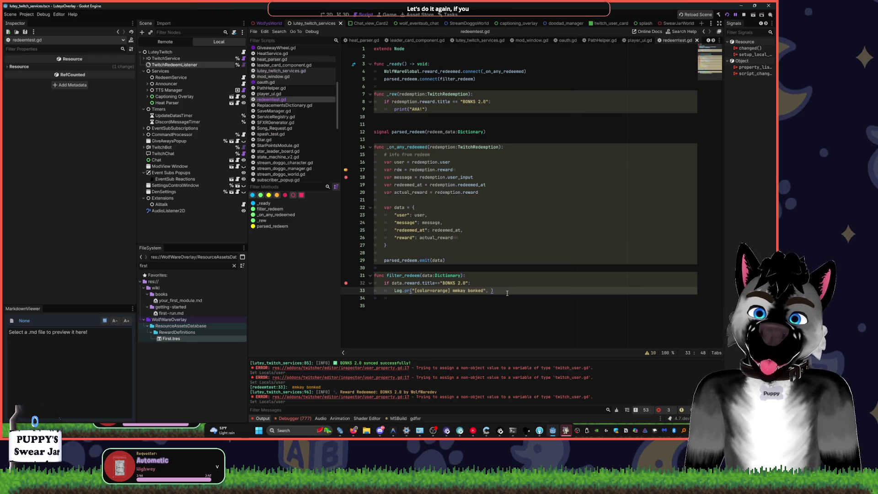
{"action": "key", "text": "Return"}
{"action": "type", "text": "if "}
{"action": "type", "text": "a."}
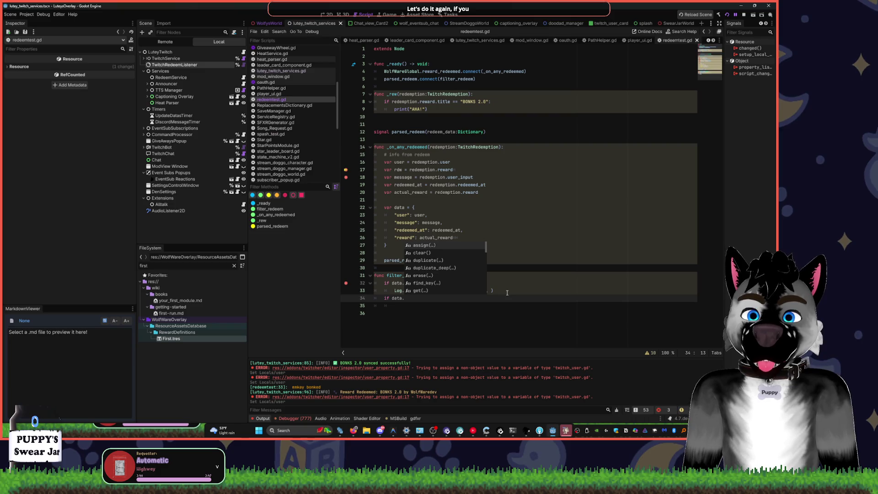
{"action": "type", "text": "reward.title=="}
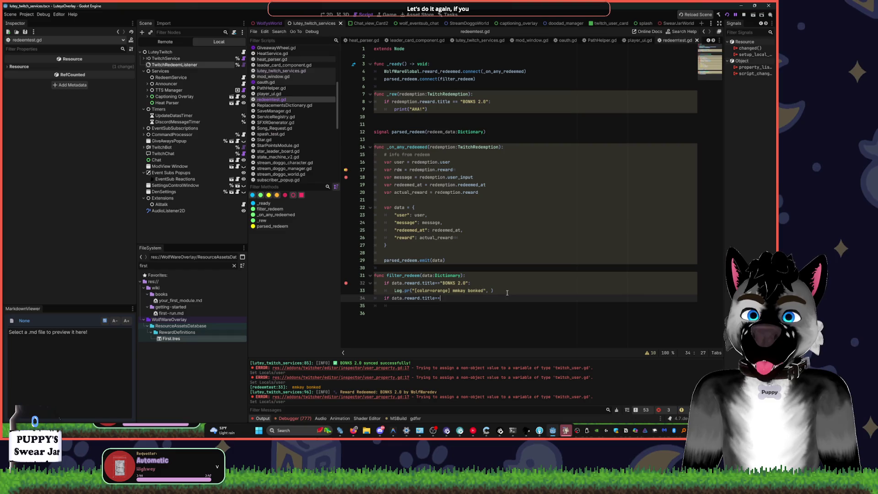
{"action": "type", "text": "\""}
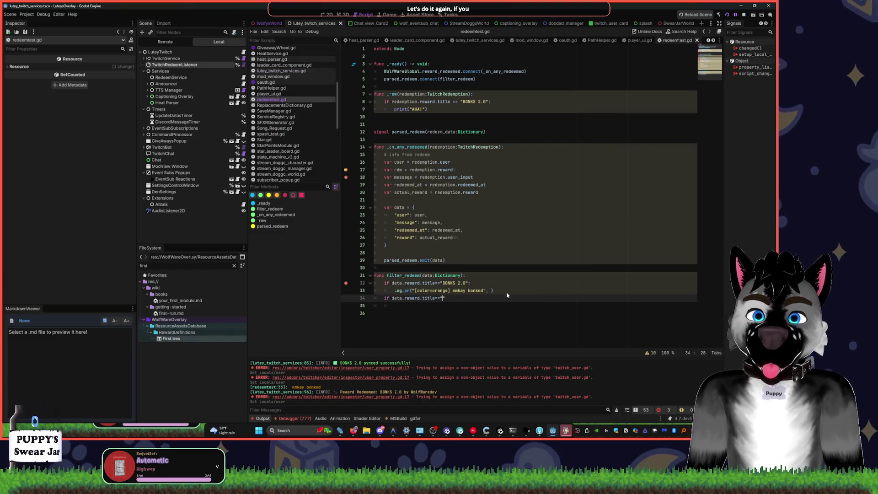
{"action": "type", "text": "b"}
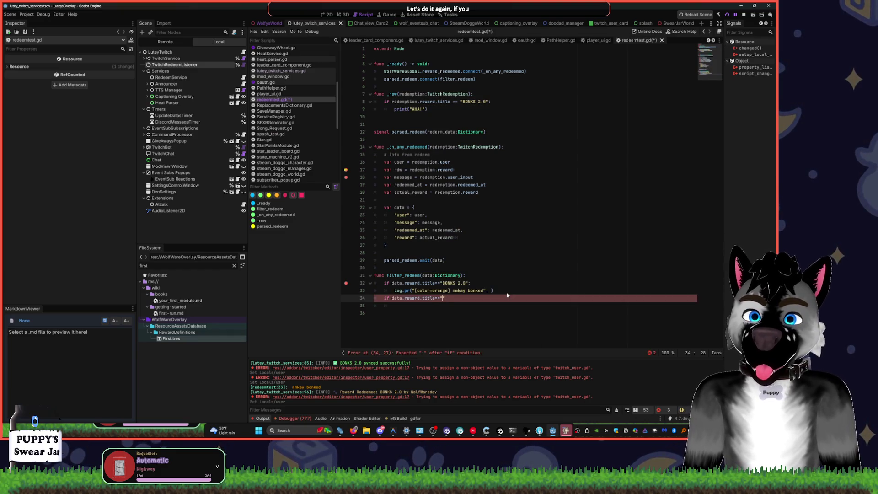
{"action": "type", "text": "irst"}
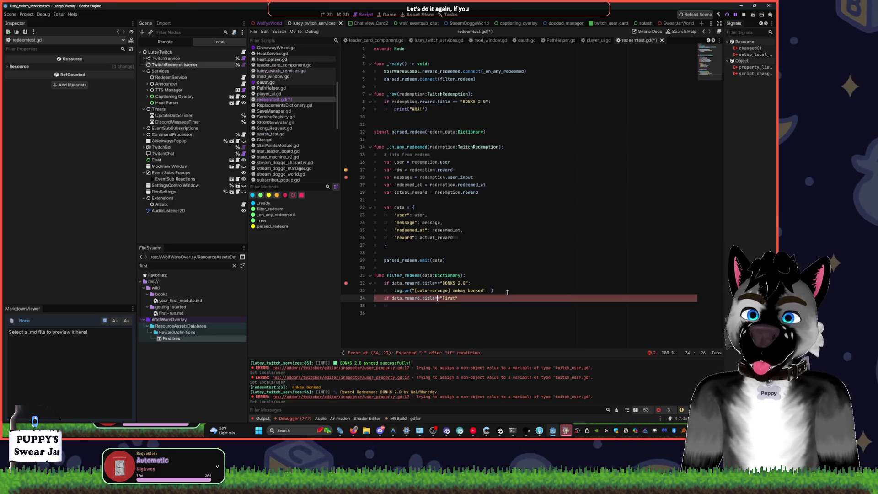
{"action": "type", "text": "contains()"}
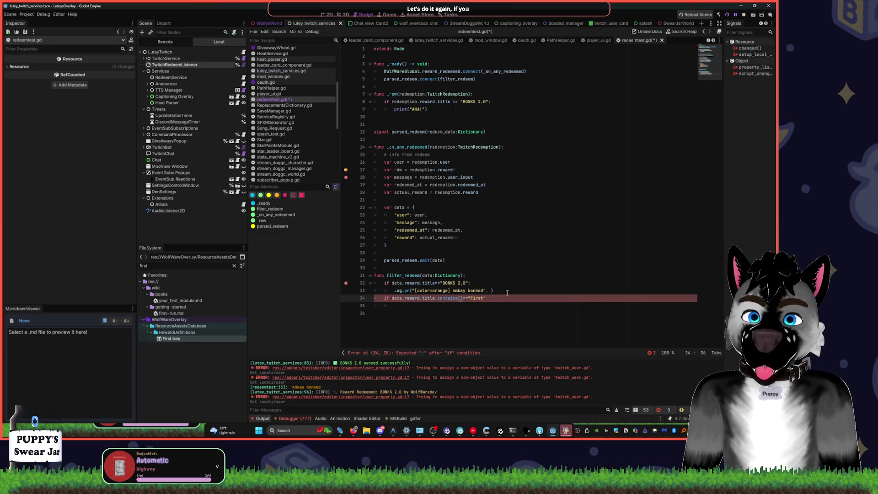
{"action": "key", "text": "BackSpace"}
{"action": "key", "text": "BackSpace"}
{"action": "key", "text": "BackSpace"}
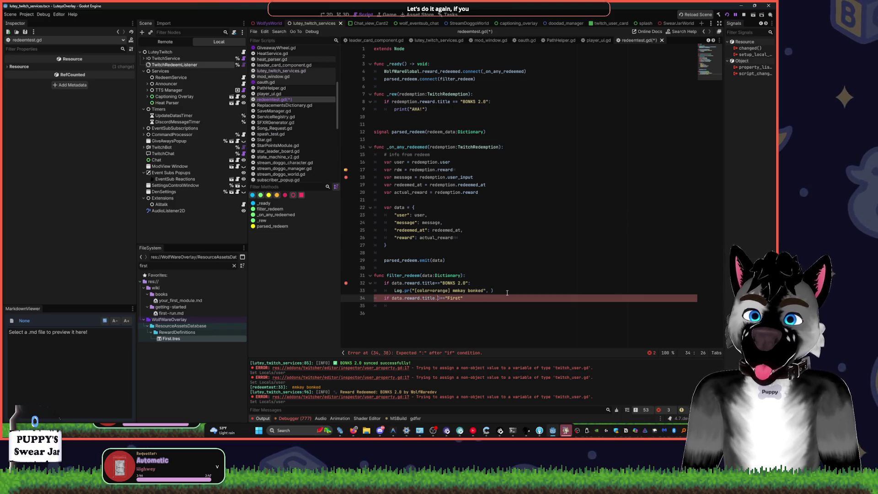
{"action": "key", "text": "BackSpace"}
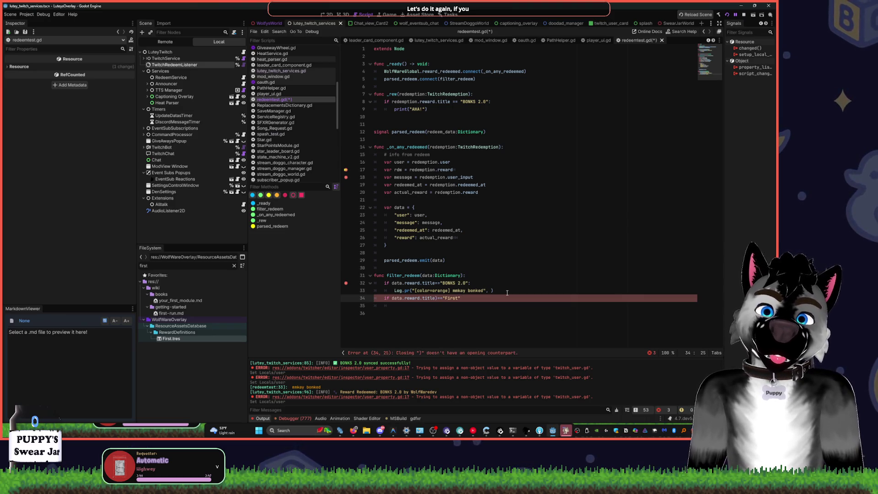
{"action": "key", "text": "shift+End"}
{"action": "key", "text": "Delete"}
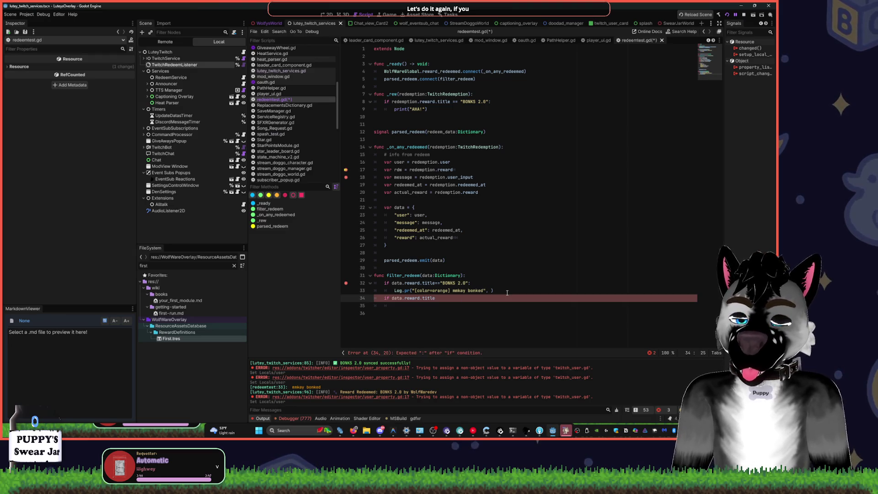
{"action": "key", "text": "BackSpace"}
{"action": "type", "text": "con"}
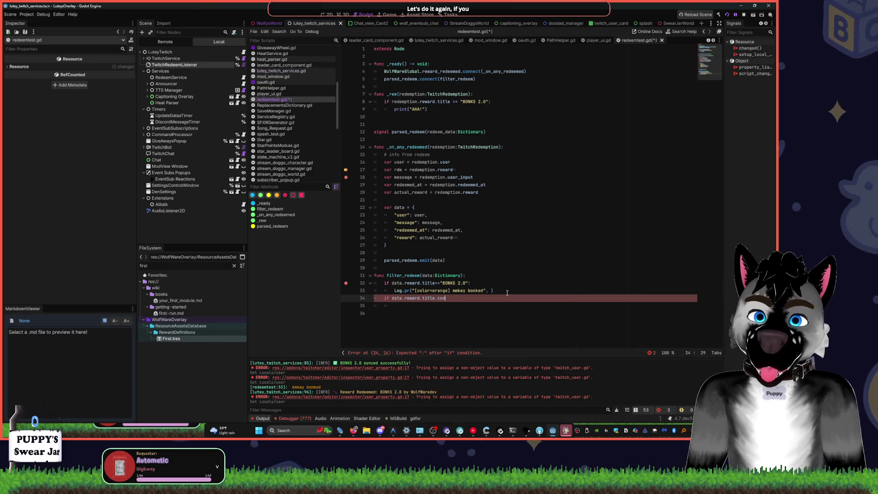
Search the built-in help for 'contains' and open the String.contains documentation
{"action": "key", "text": "F1"}
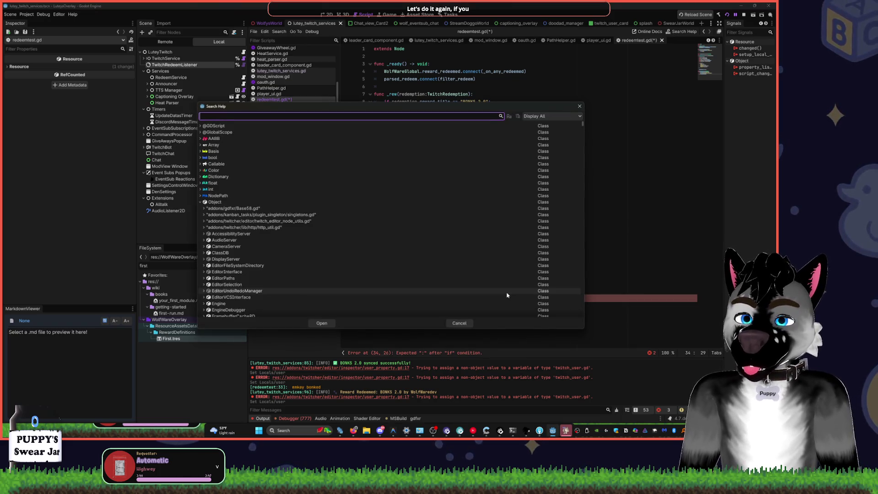
{"action": "type", "text": "contians"}
{"action": "key", "text": "BackSpace"}
{"action": "key", "text": "BackSpace"}
{"action": "key", "text": "BackSpace"}
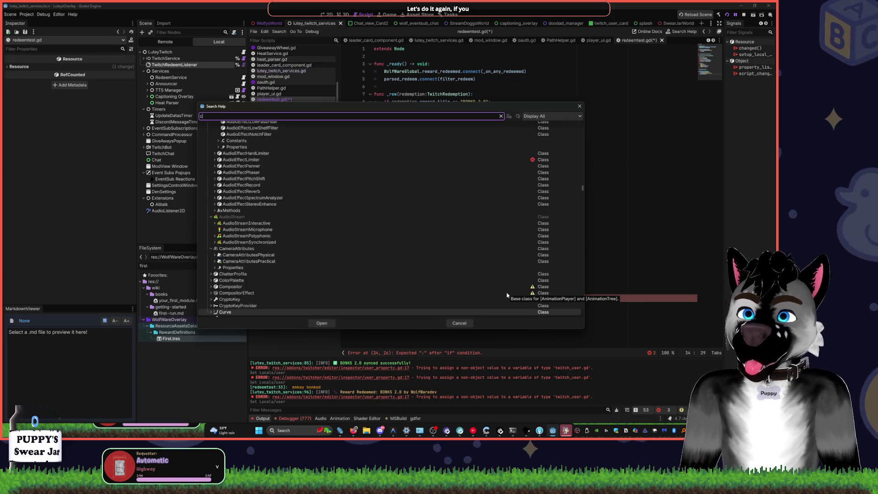
{"action": "type", "text": "ains"}
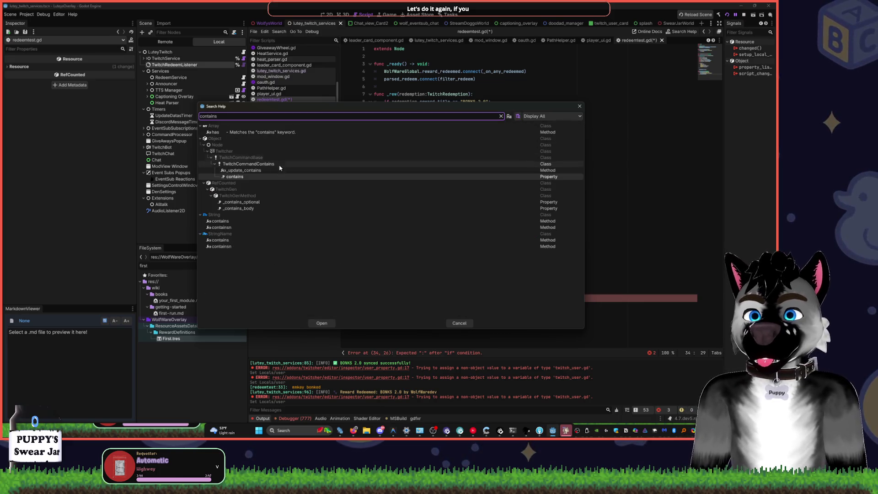
{"action": "left_click", "coordinate": [242, 222]}
{"action": "double_click", "coordinate": [242, 222]}
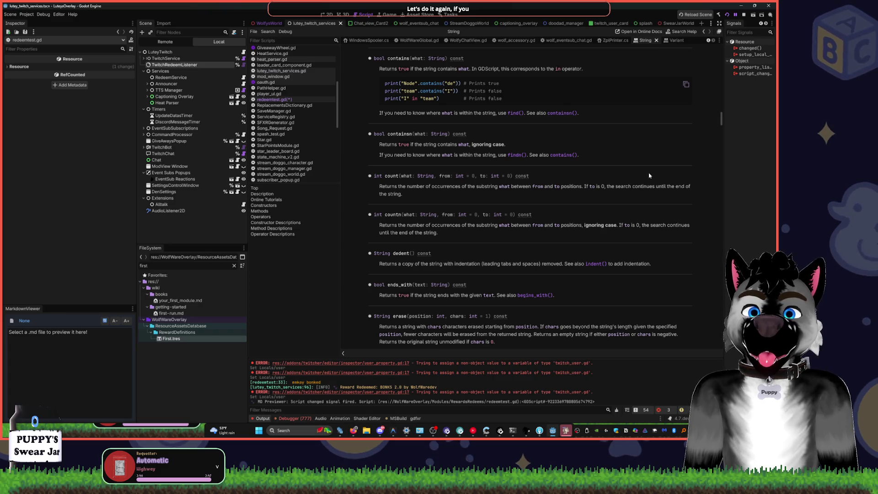
Back in redeemtest.gd, delete the unfinished if statement on line 34
{"action": "key", "text": "ctrl+w"}
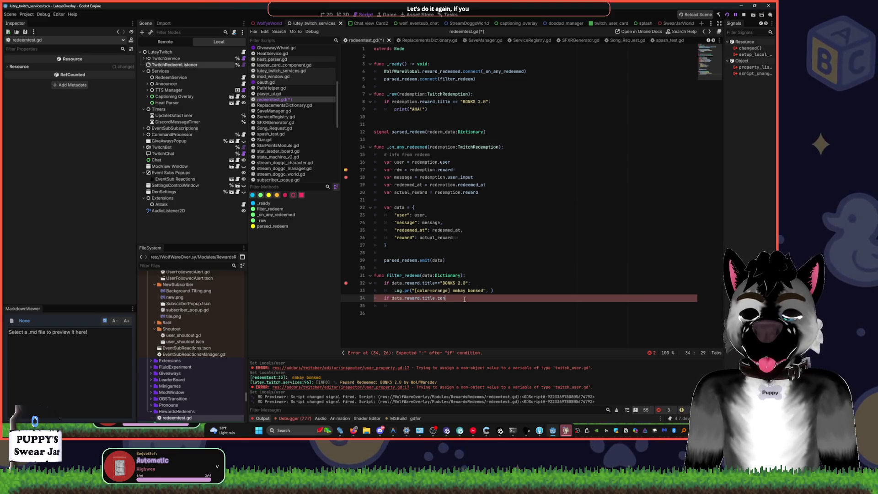
{"action": "key", "text": "shift+Home"}
{"action": "key", "text": "BackSpace"}
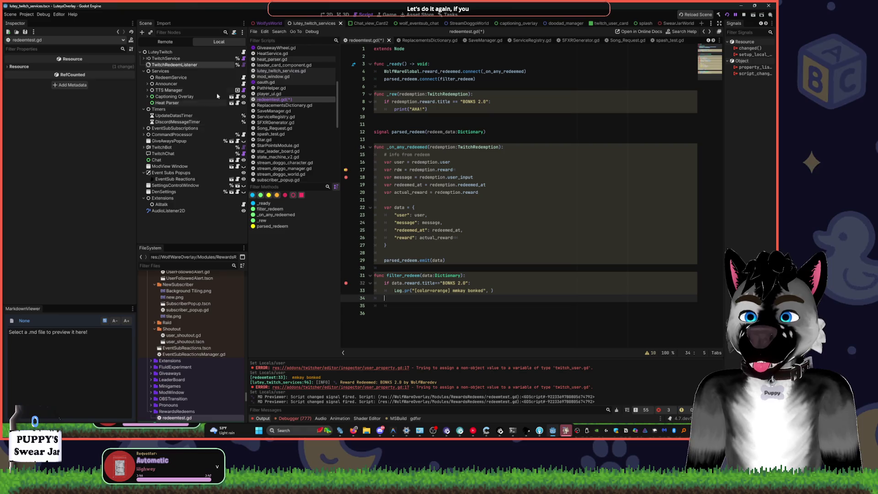
Filter the FileSystem for 'first' and view First.tres's cooldown and redemption settings
{"action": "left_click", "coordinate": [185, 265]}
{"action": "type", "text": "donk"}
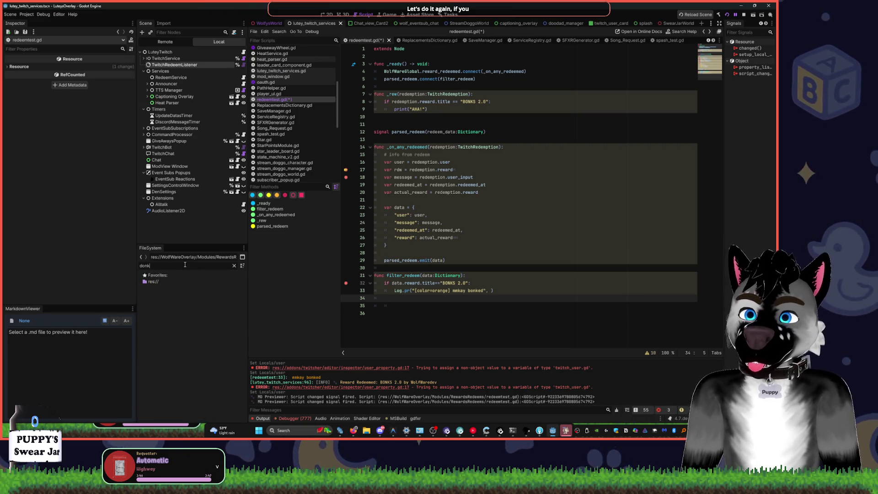
{"action": "double_click", "coordinate": [184, 265]}
{"action": "type", "text": "first"}
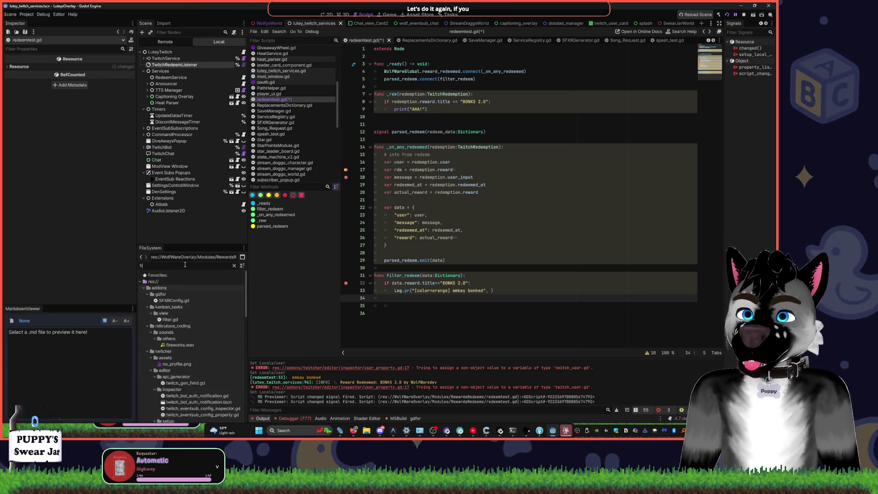
{"action": "left_click", "coordinate": [193, 341]}
{"action": "left_click", "coordinate": [192, 340]}
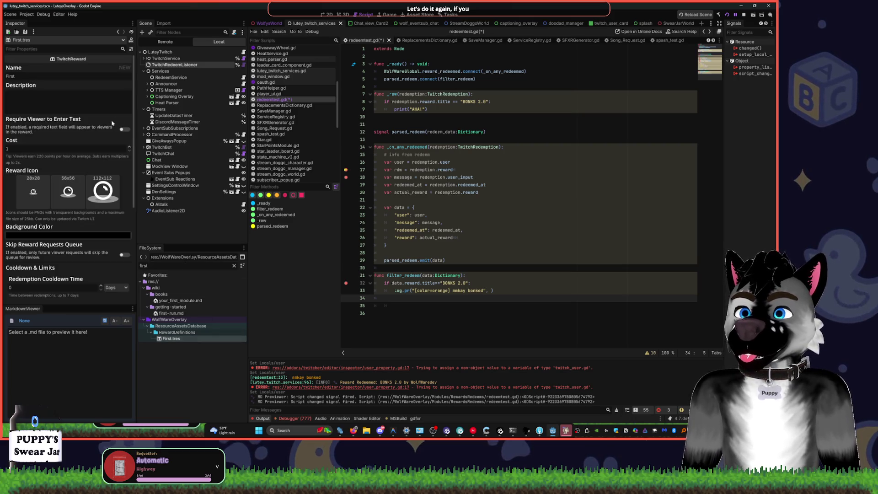
{"action": "scroll", "coordinate": [62, 174], "scroll_direction": "down", "scroll_amount": 6}
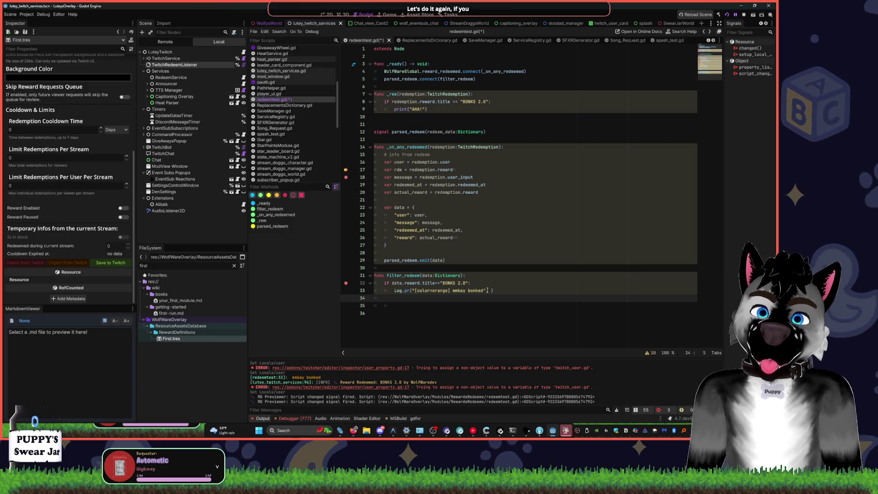
Add var filter = data.reward.title and change the BONKS 2.0 check to filter ==
{"action": "type", "text": "if data.rew"}
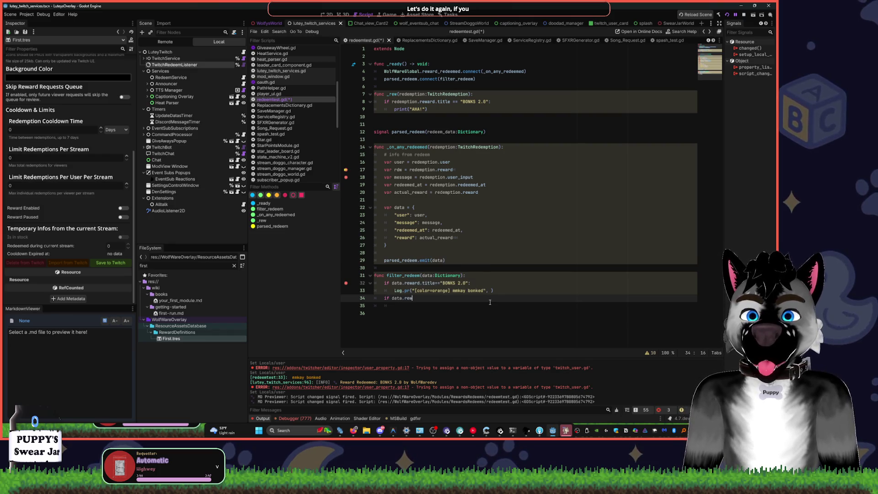
{"action": "key", "text": "Up"}
{"action": "key", "text": "Up"}
{"action": "key", "text": "Up"}
{"action": "key", "text": "End"}
{"action": "key", "text": "Return"}
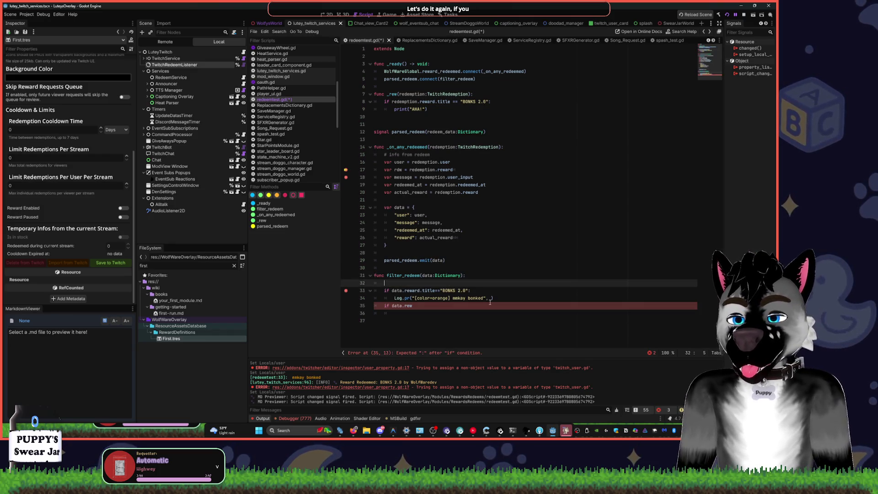
{"action": "type", "text": "var f"}
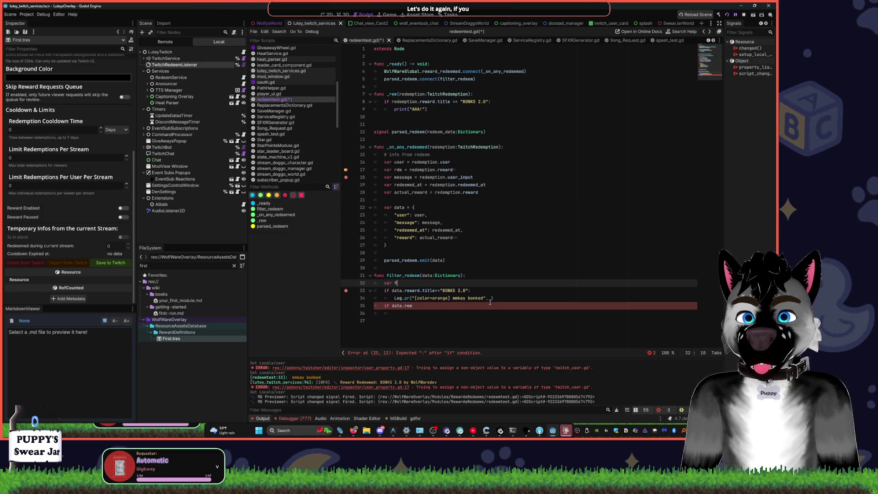
{"action": "type", "text": "ilter = data."}
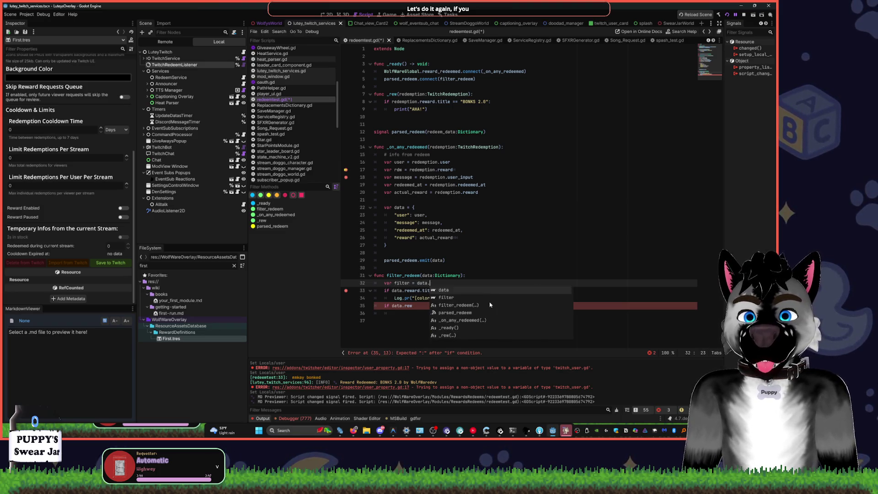
{"action": "type", "text": "reward.title"}
{"action": "key", "text": "Down"}
{"action": "key", "text": "ctrl+Left"}
{"action": "key", "text": "ctrl+Left"}
{"action": "key", "text": "ctrl+Left"}
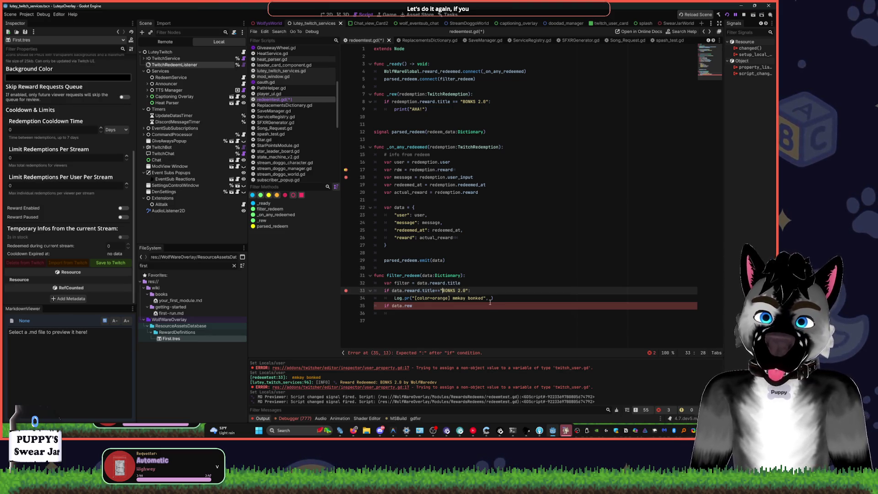
{"action": "key", "text": "ctrl+Right"}
{"action": "key", "text": "shift+ctrl+Left"}
{"action": "key", "text": "shift+ctrl+Left"}
{"action": "key", "text": "shift+ctrl+Left"}
{"action": "type", "text": "filter =="}
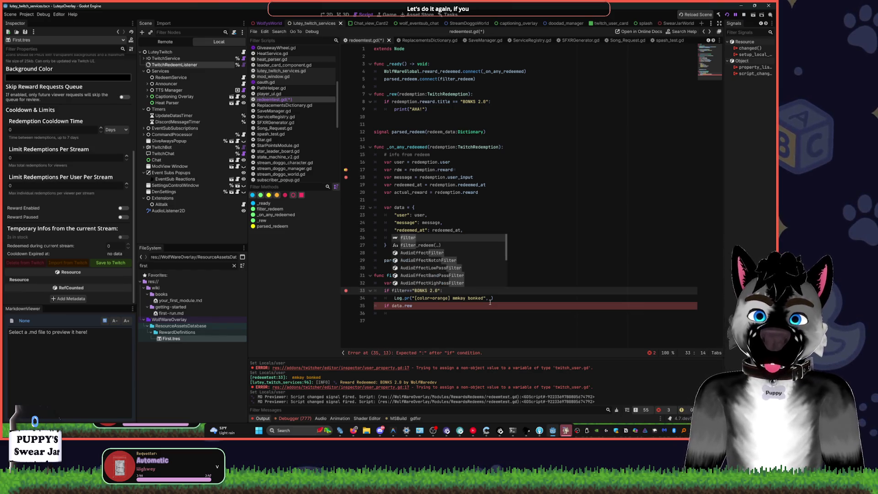
Write if filter.contains("First"): on line 35 and start its indented body
{"action": "key", "text": "Escape"}
{"action": "left_click", "coordinate": [490, 302]}
{"action": "key", "text": "BackSpace"}
{"action": "key", "text": "BackSpace"}
{"action": "key", "text": "BackSpace"}
{"action": "type", "text": "filter"}
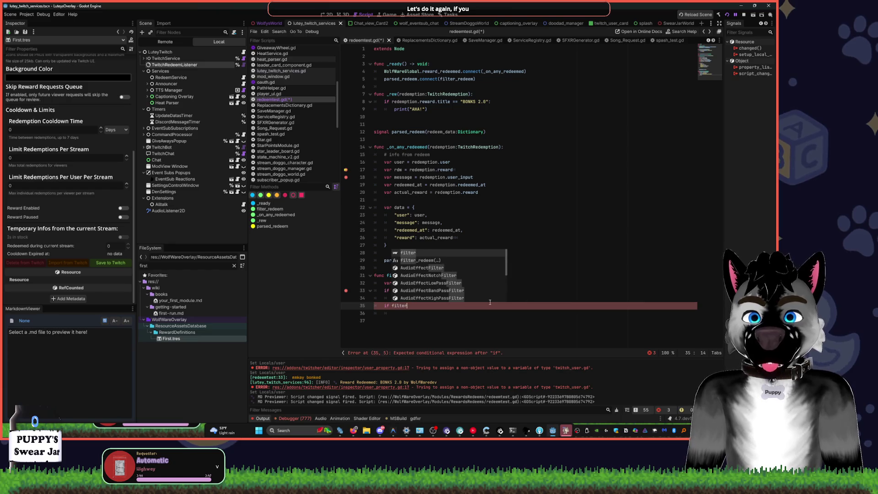
{"action": "type", "text": ".has"}
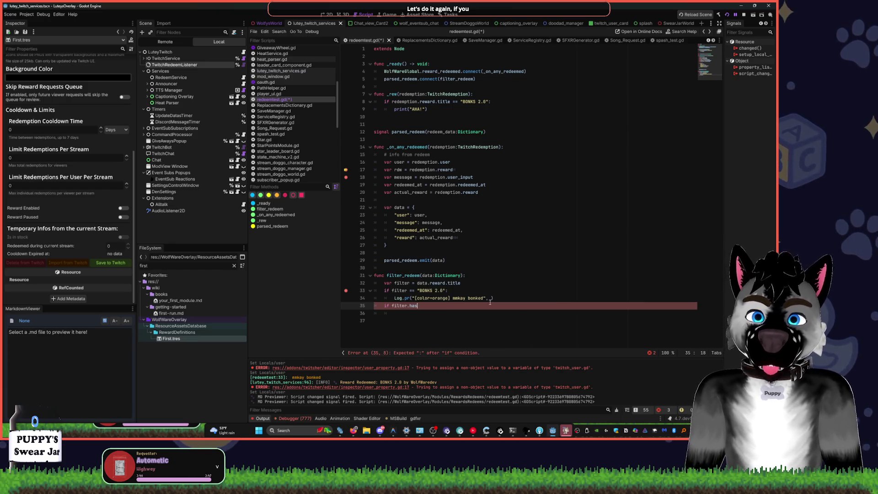
{"action": "key", "text": "BackSpace"}
{"action": "key", "text": "BackSpace"}
{"action": "key", "text": "BackSpace"}
{"action": "type", "text": "contains(\"First\"):"}
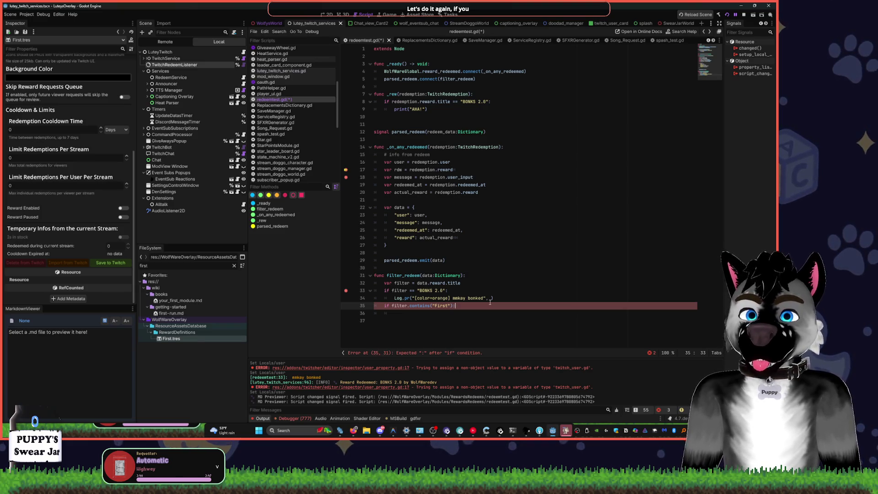
{"action": "key", "text": "Return"}
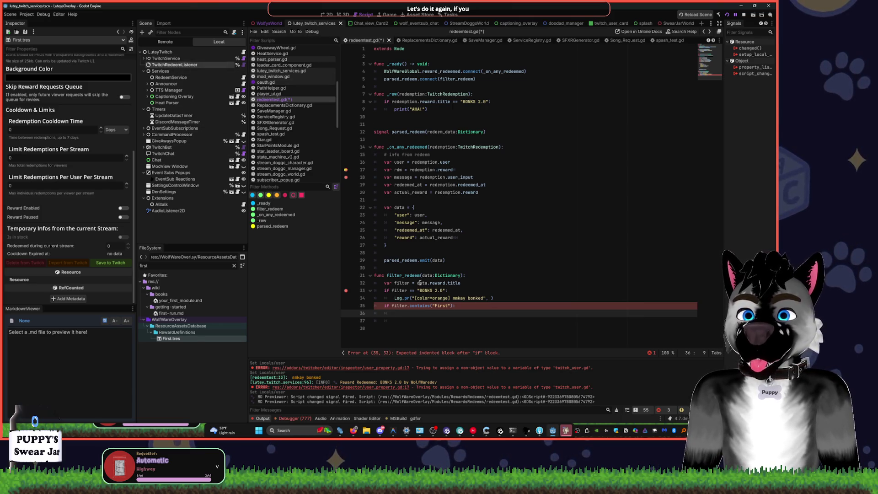
Write %TwitchBot.send_message(data.user) as the body of the First branch on line 36
{"action": "type", "text": "@%twit"}
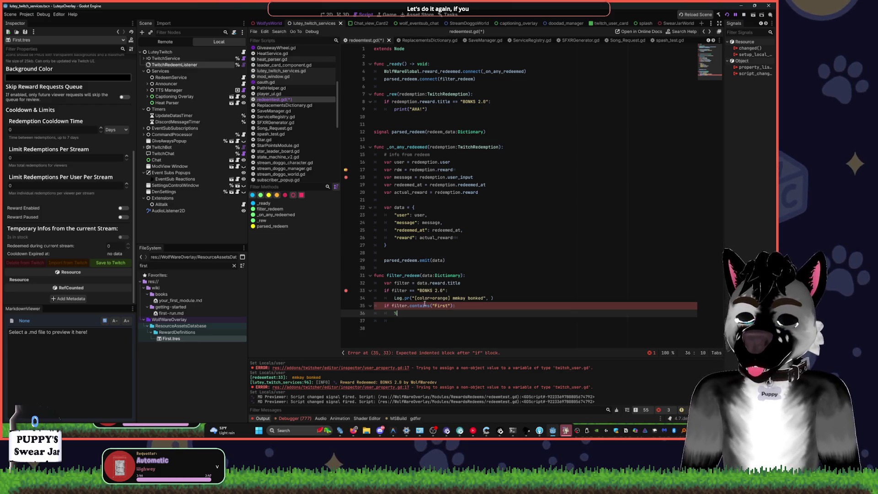
{"action": "key", "text": "BackSpace"}
{"action": "key", "text": "BackSpace"}
{"action": "key", "text": "BackSpace"}
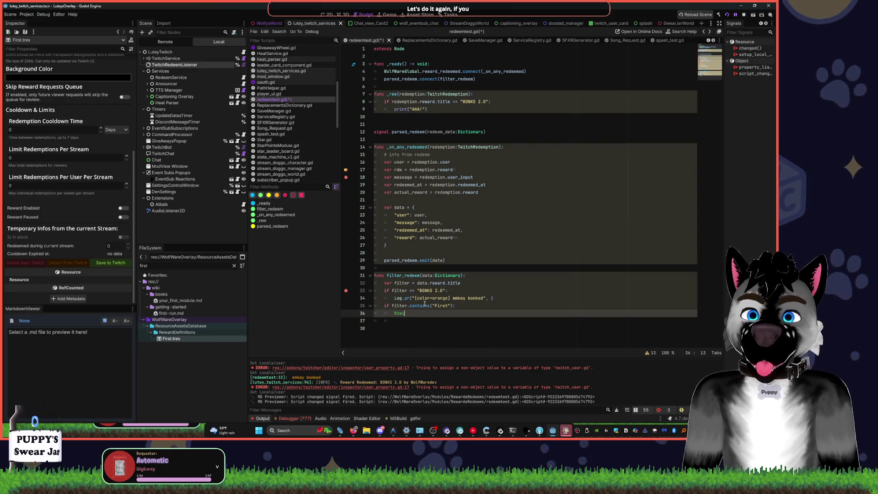
{"action": "type", "text": "Twitch"}
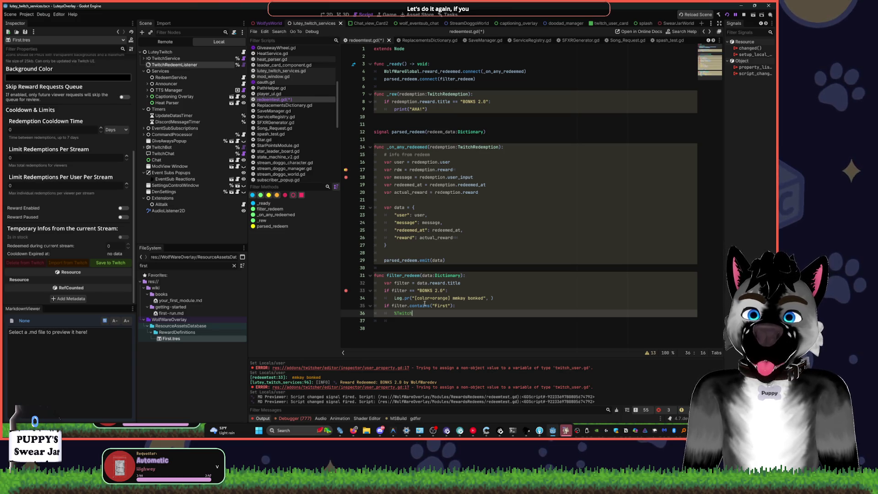
{"action": "mouse_move", "coordinate": [169, 141]}
{"action": "left_mouse_down"}
{"action": "mouse_move", "coordinate": [430, 315]}
{"action": "mouse_move", "coordinate": [165, 148]}
{"action": "mouse_move", "coordinate": [436, 323]}
{"action": "mouse_move", "coordinate": [425, 316]}
{"action": "left_mouse_up"}
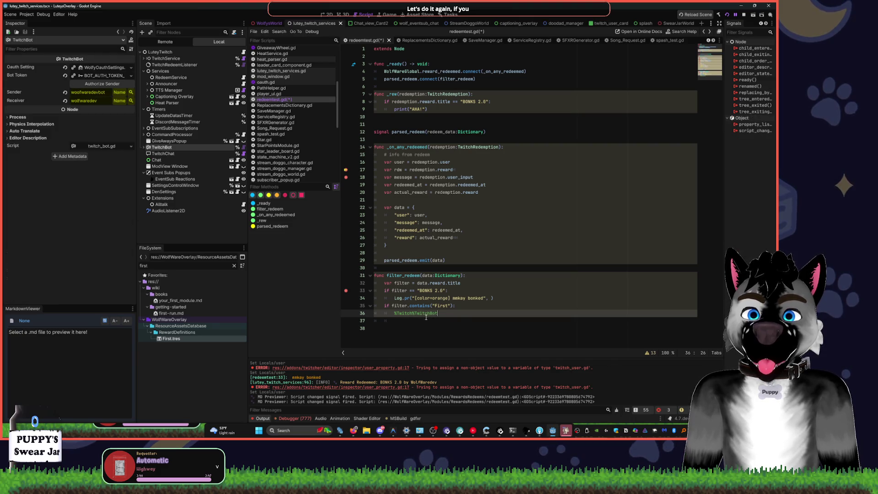
{"action": "key", "text": "ctrl+z"}
{"action": "type", "text": "Bot"}
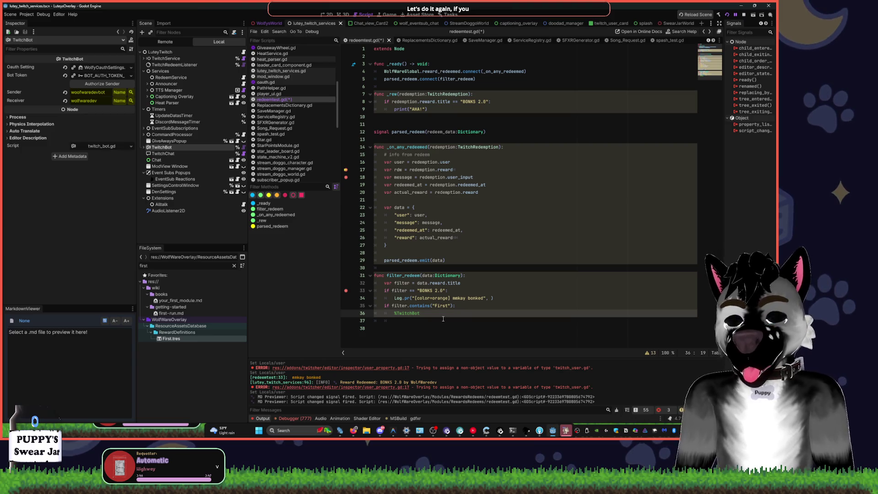
{"action": "type", "text": ".send"}
{"action": "key", "text": "Down"}
{"action": "key", "text": "Return"}
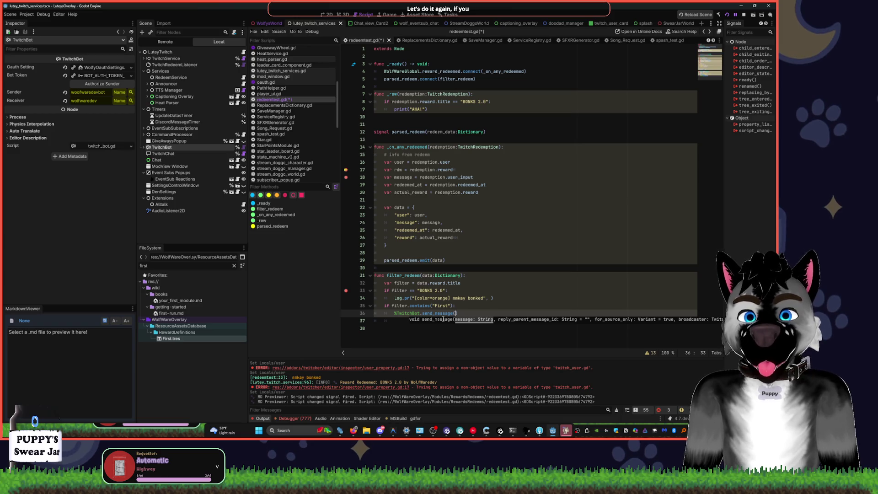
{"action": "type", "text": "data."}
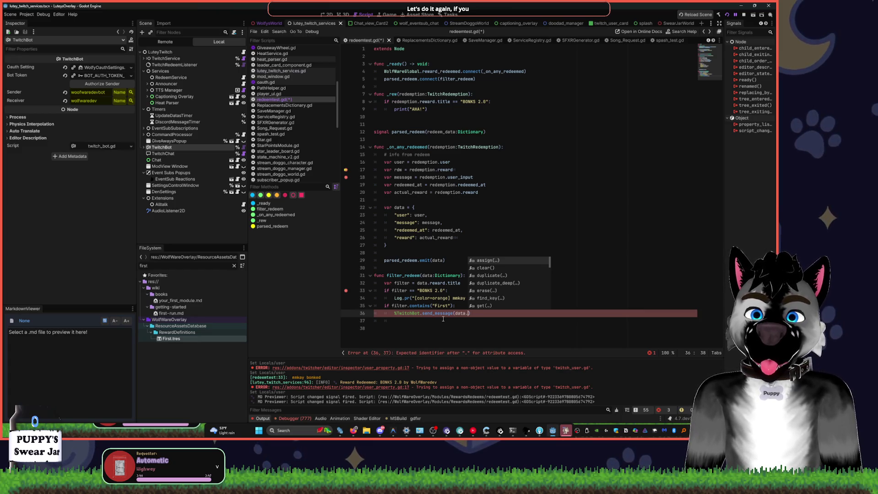
{"action": "type", "text": "user"}
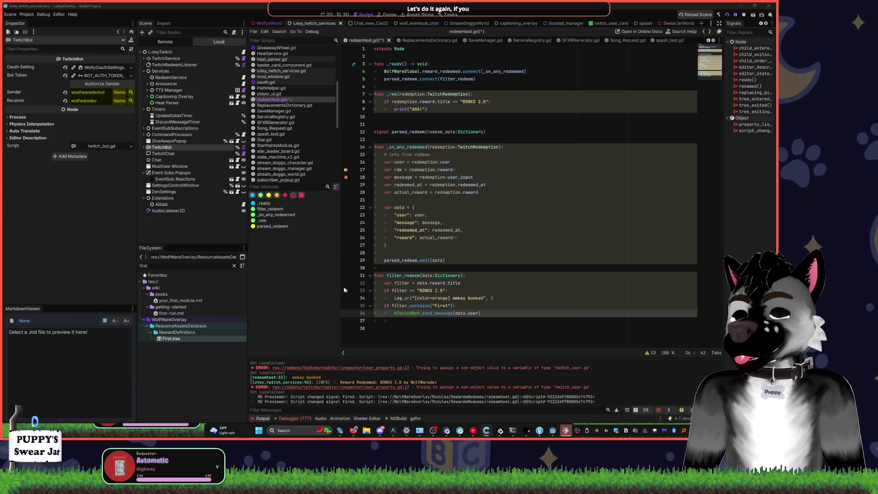
{"action": "left_click", "coordinate": [495, 312]}
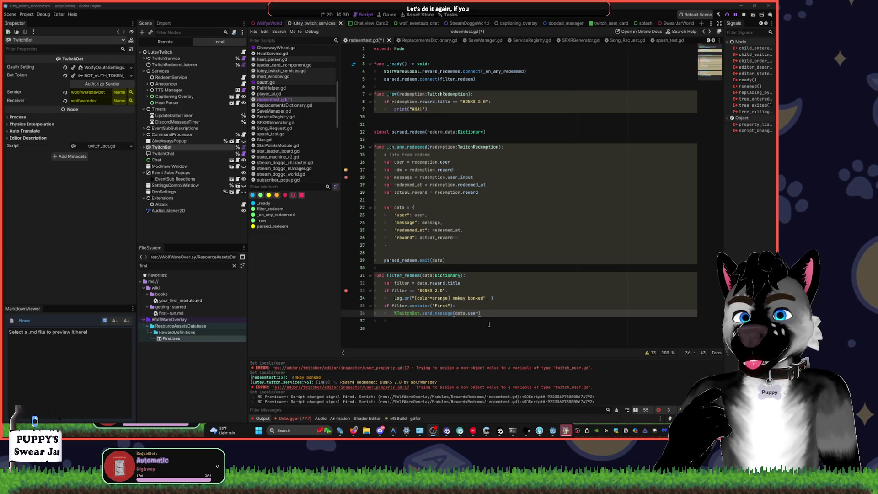
On line 36, replace the Thank greeting with "Woah, @%s was first!" % data.user, removing the stray parenthesis
{"action": "left_click", "coordinate": [477, 313]}
{"action": "key", "text": "Right"}
{"action": "key", "text": "ctrl+Left"}
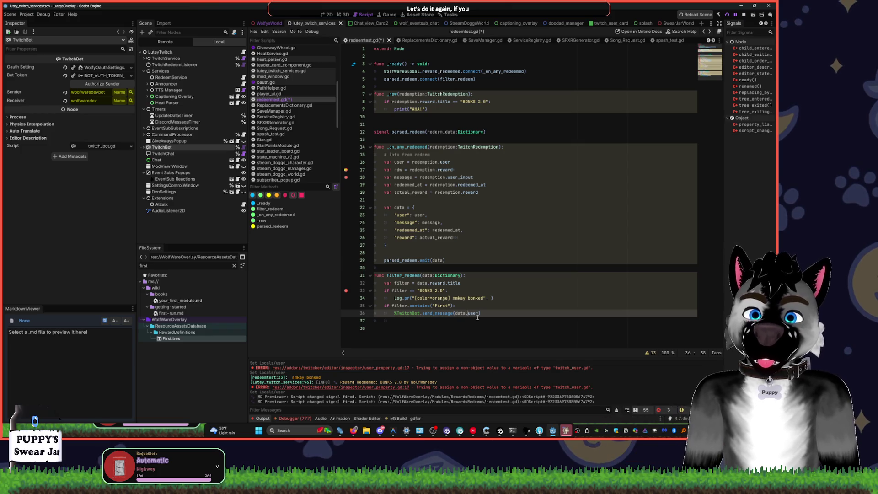
{"action": "type", "text": "\"Thank"}
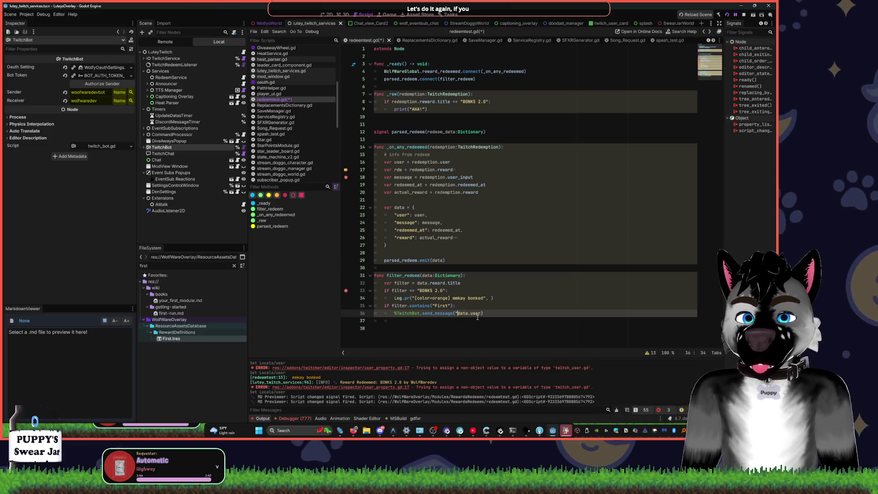
{"action": "key", "text": "BackSpace"}
{"action": "key", "text": "BackSpace"}
{"action": "key", "text": "BackSpace"}
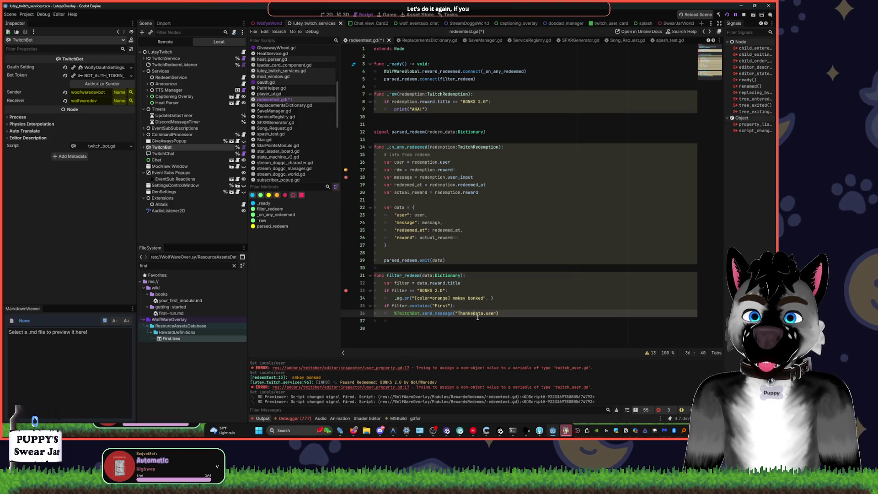
{"action": "type", "text": "Woah, "}
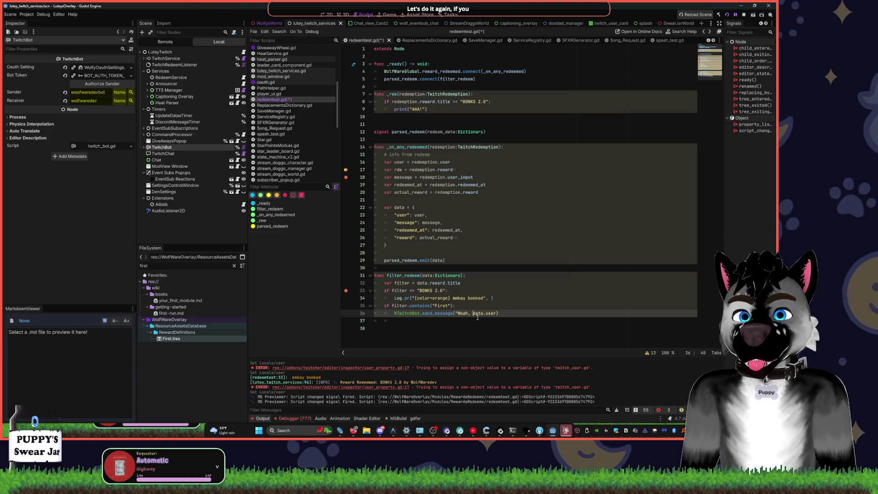
{"action": "type", "text": "@"}
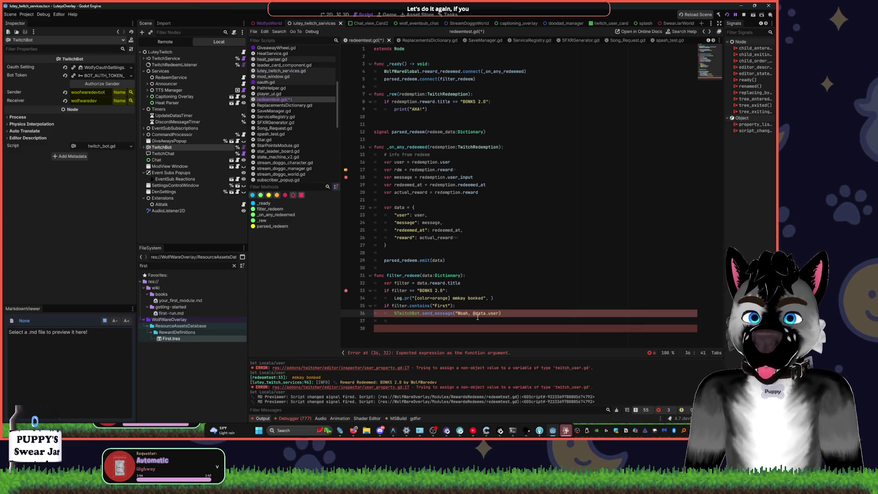
{"action": "type", "text": "%s"}
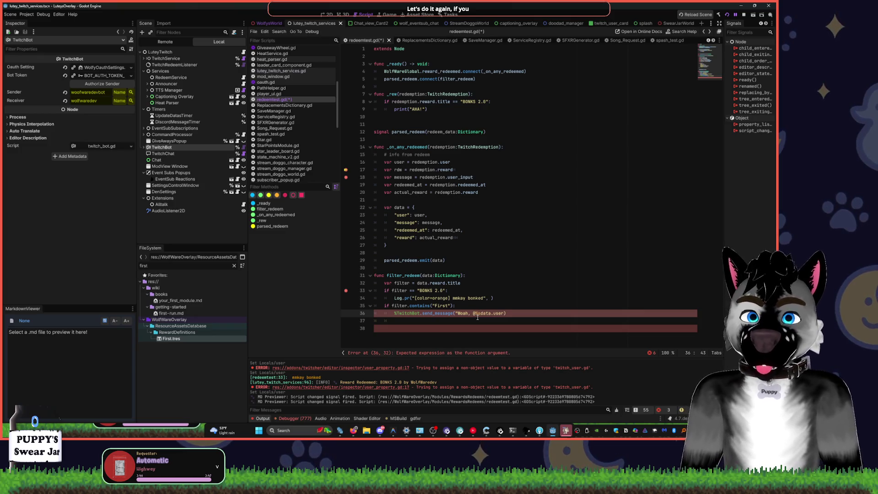
{"action": "type", "text": "\" %"}
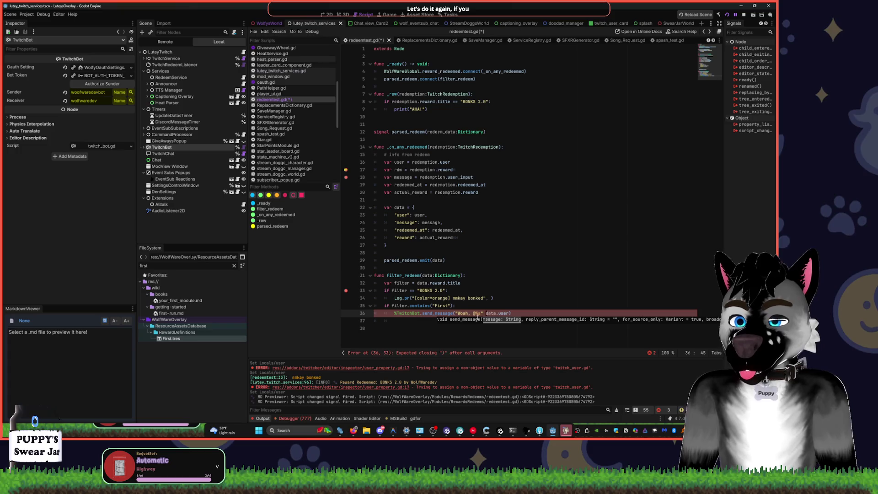
{"action": "type", "text": " ("}
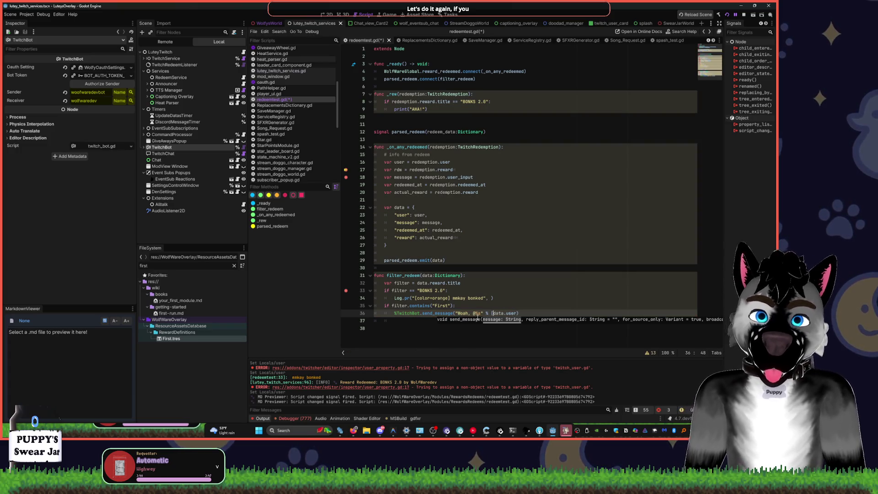
{"action": "key", "text": "BackSpace"}
{"action": "key", "text": "Left"}
{"action": "key", "text": "Left"}
{"action": "key", "text": "Left"}
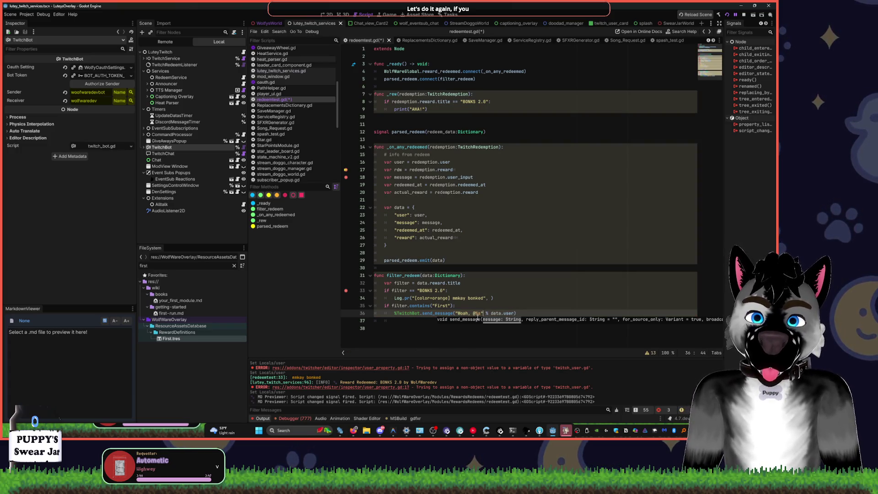
{"action": "type", "text": "was first!?"}
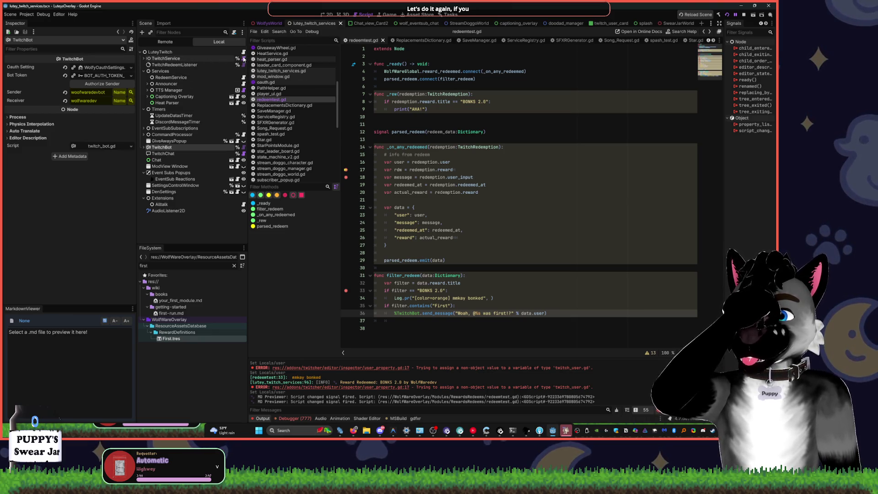
Switch to twitch_service.gd and search the script for 'reward'
{"action": "left_click", "coordinate": [244, 58]}
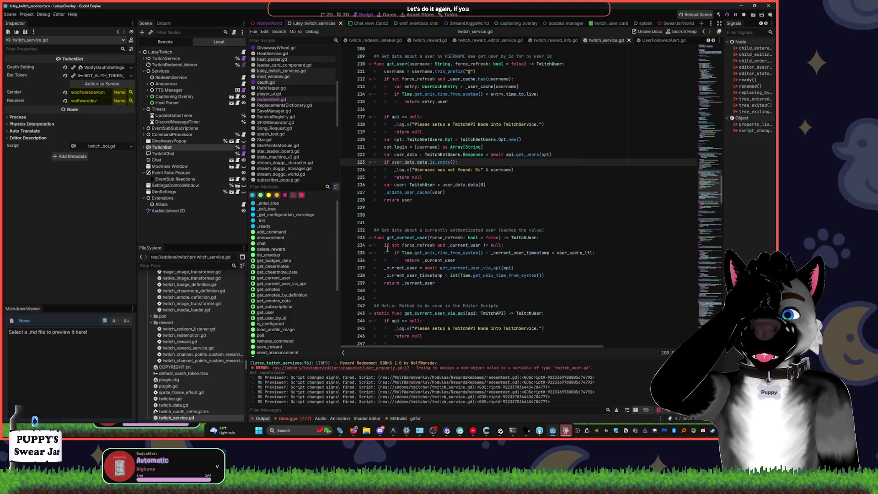
{"action": "left_click", "coordinate": [488, 260]}
{"action": "key", "text": "ctrl+f"}
{"action": "type", "text": "redeem"}
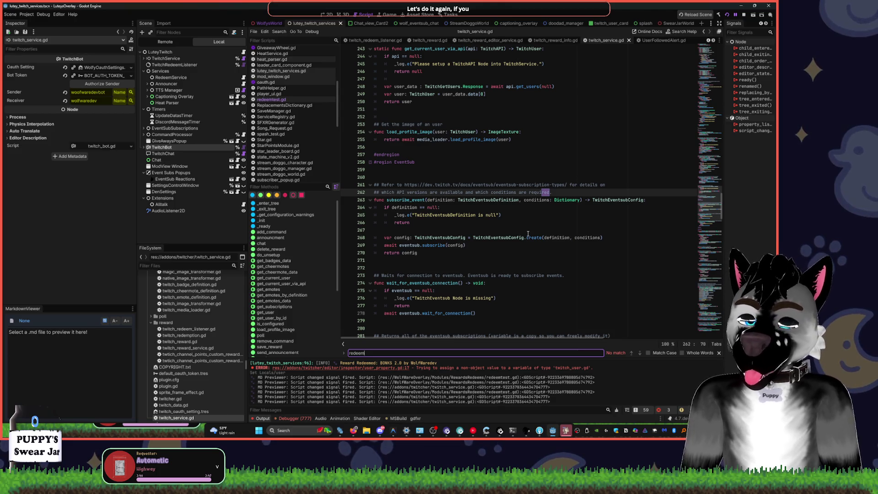
{"action": "key", "text": "BackSpace"}
{"action": "key", "text": "BackSpace"}
{"action": "key", "text": "BackSpace"}
{"action": "key", "text": "BackSpace"}
{"action": "type", "text": "ward"}
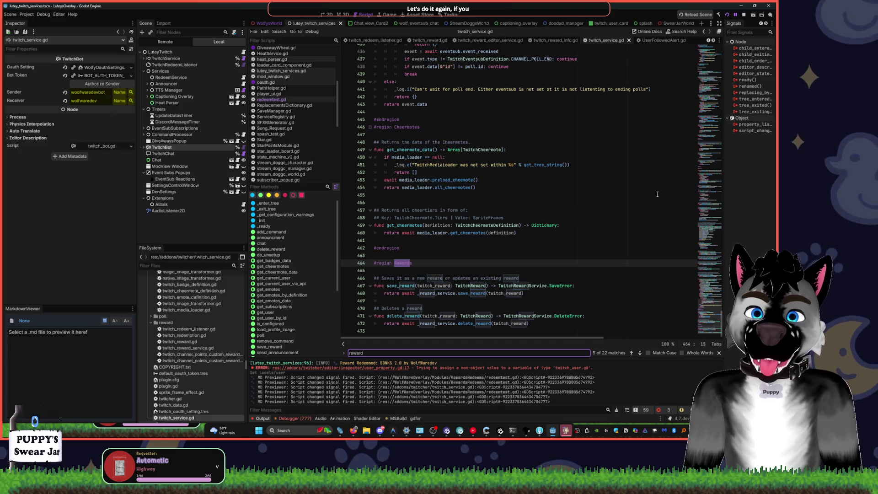
Run a Find in Files search across the project for BONKS
{"action": "left_click", "coordinate": [517, 225]}
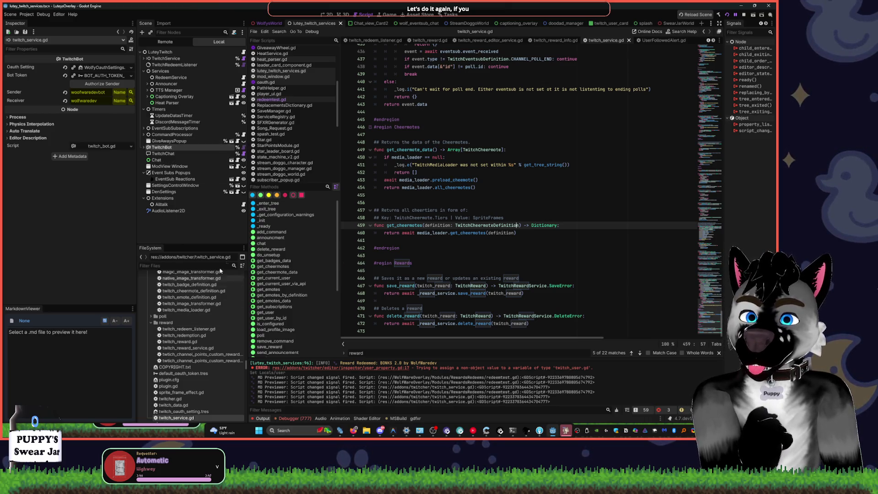
{"action": "left_click", "coordinate": [538, 246]}
{"action": "left_click", "coordinate": [459, 212]}
{"action": "key", "text": "ctrl+shift+f"}
{"action": "type", "text": "BONKS"}
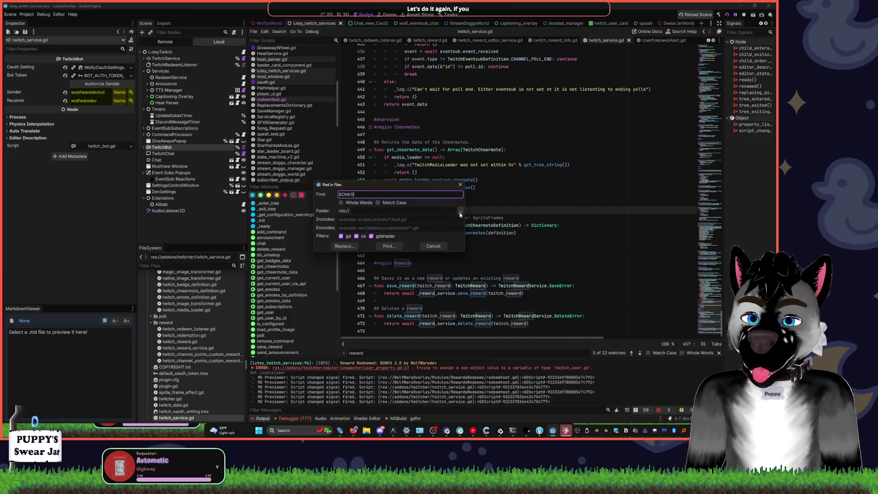
{"action": "key", "text": "Return"}
Skip YouTube Music ahead to Subways Of Your Mind, then return to the Godot script editor
{"action": "key", "text": "alt+Tab"}
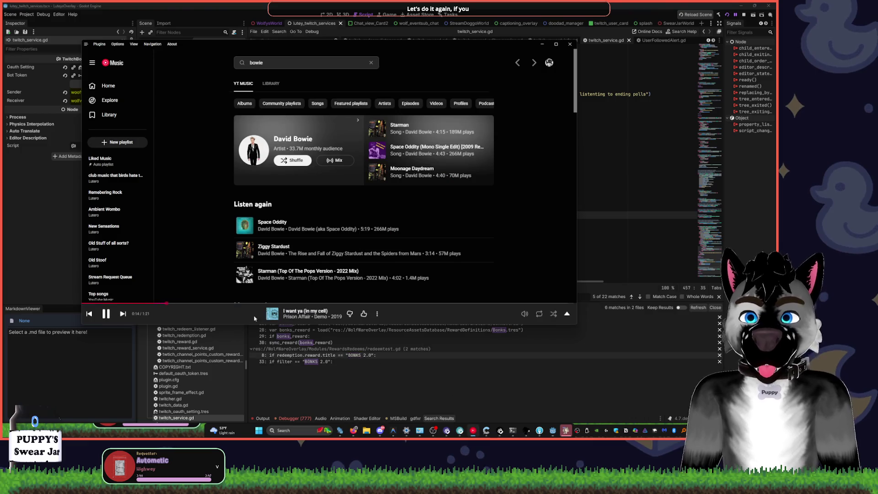
{"action": "left_click", "coordinate": [123, 314]}
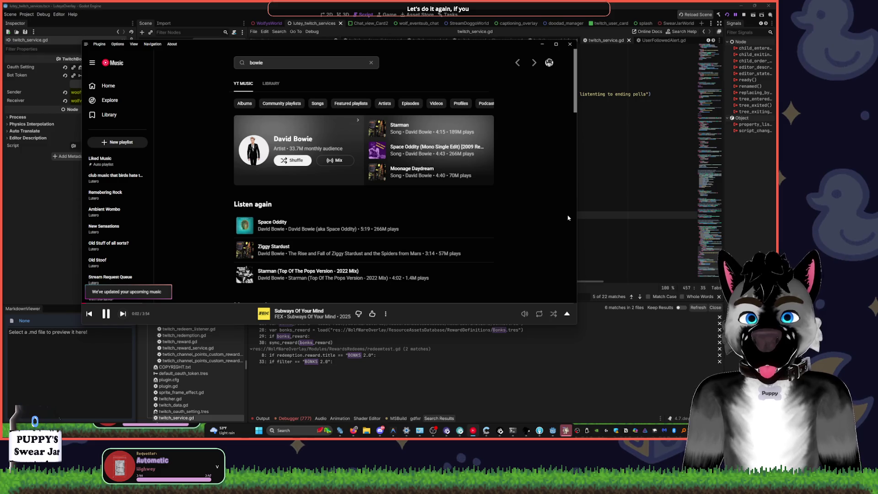
{"action": "left_click", "coordinate": [601, 204]}
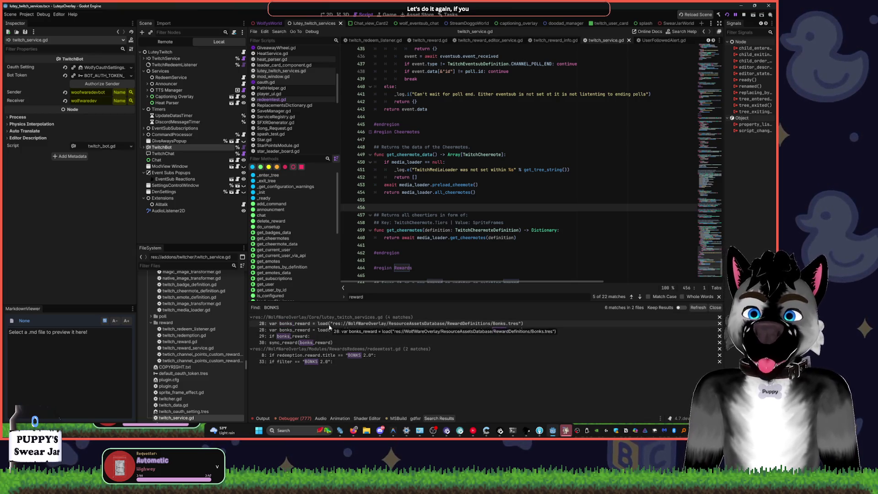
Open the line-28 Bonks result and jump to the sync_reward definition at line 81
{"action": "left_click", "coordinate": [366, 323]}
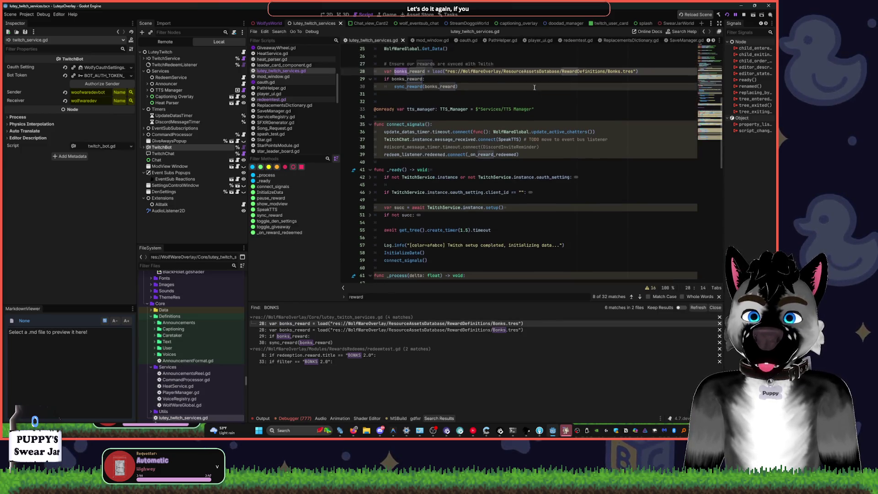
{"action": "left_click", "coordinate": [430, 183]}
{"action": "left_click", "coordinate": [405, 177]}
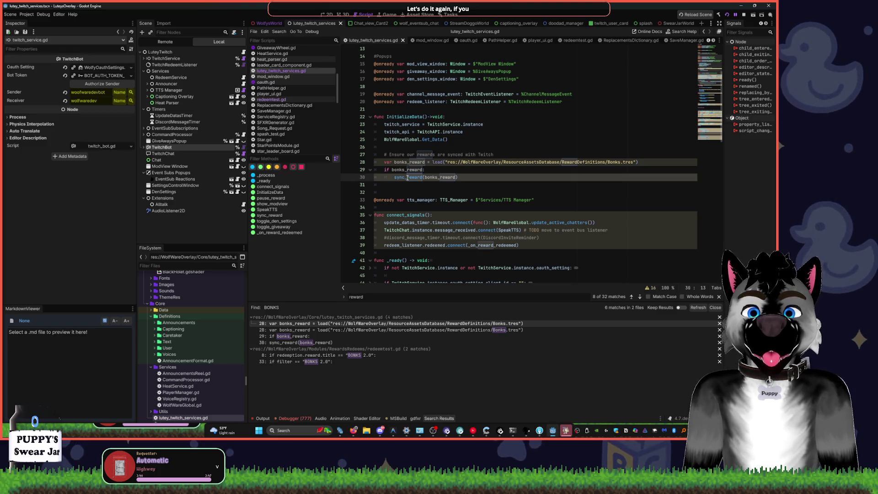
{"action": "double_click", "coordinate": [407, 177]}
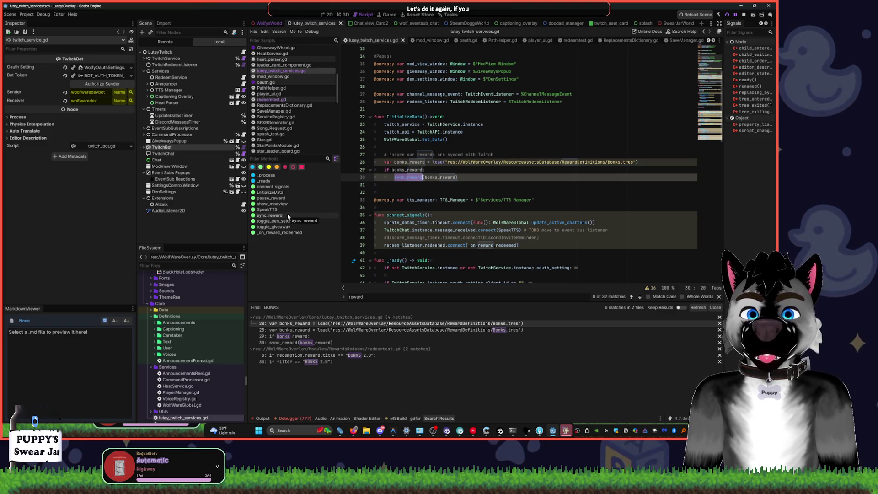
{"action": "left_click", "coordinate": [282, 215]}
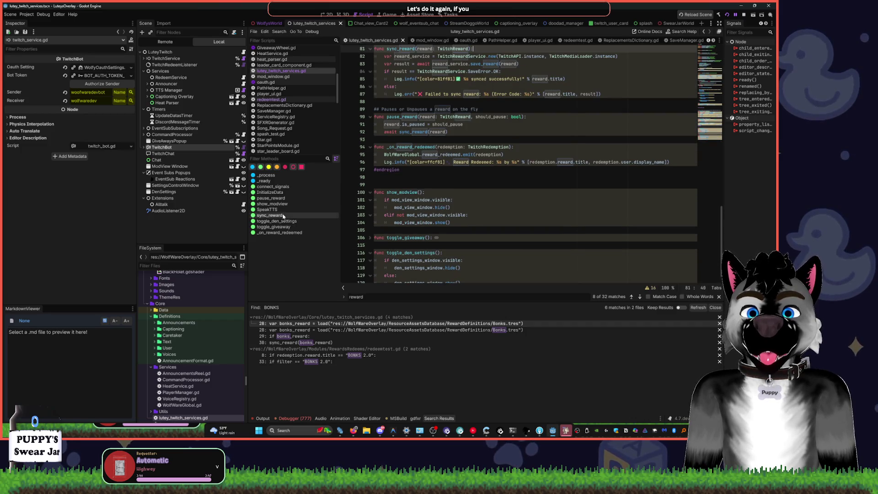
{"action": "scroll", "coordinate": [476, 183], "scroll_direction": "up", "scroll_amount": 3}
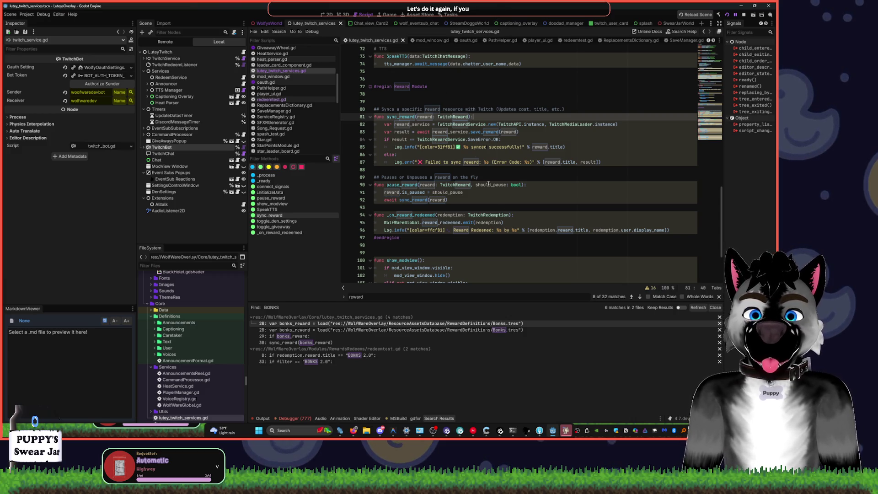
{"action": "right_click", "coordinate": [714, 430]}
{"action": "key", "text": "Escape"}
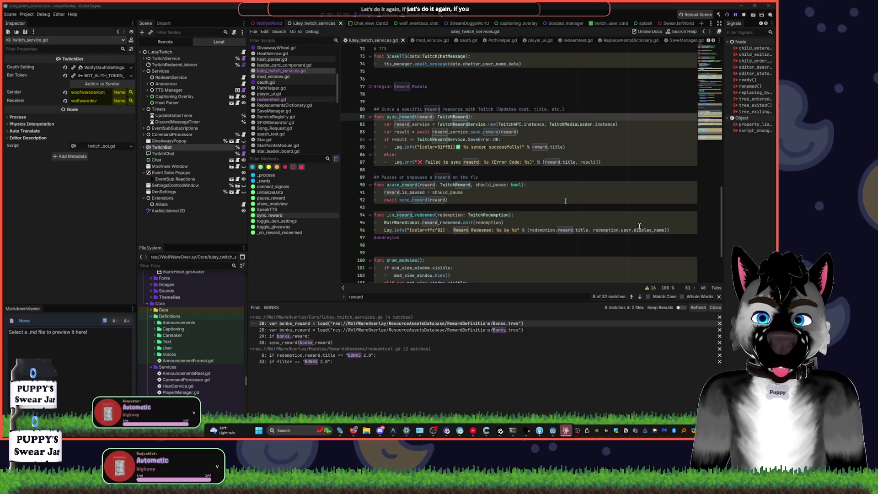
{"action": "left_click", "coordinate": [581, 176]}
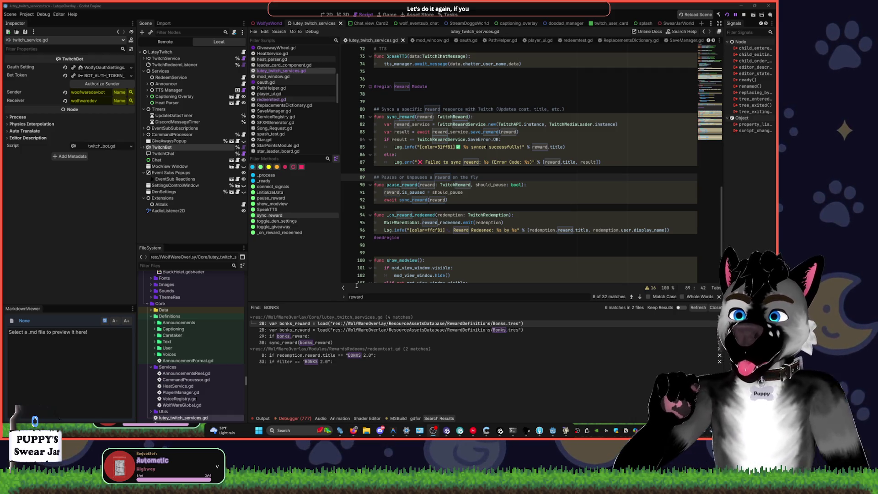
{"action": "scroll", "coordinate": [532, 138], "scroll_direction": "down", "scroll_amount": 4}
Filter the FileSystem dock by 'Bonks' to locate Bonks.tres in RewardDefinitions
{"action": "left_click", "coordinate": [437, 66]}
{"action": "scroll", "coordinate": [533, 49], "scroll_direction": "up", "scroll_amount": 20}
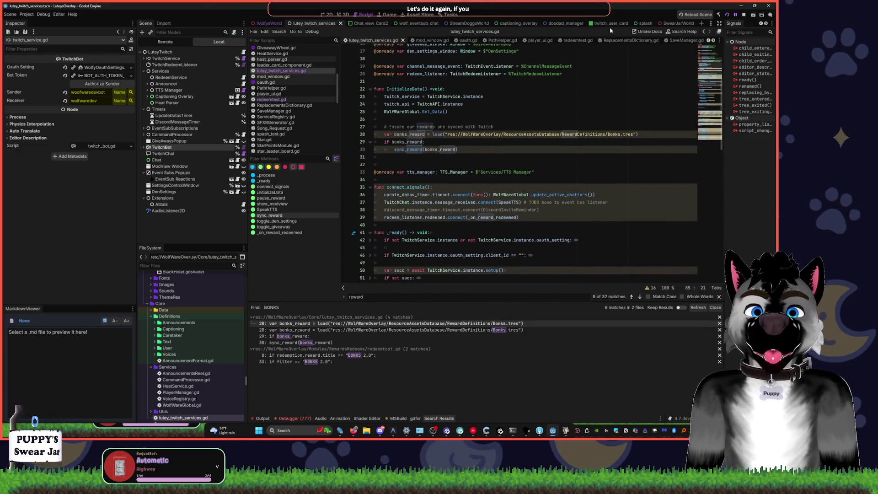
{"action": "left_click", "coordinate": [170, 77]}
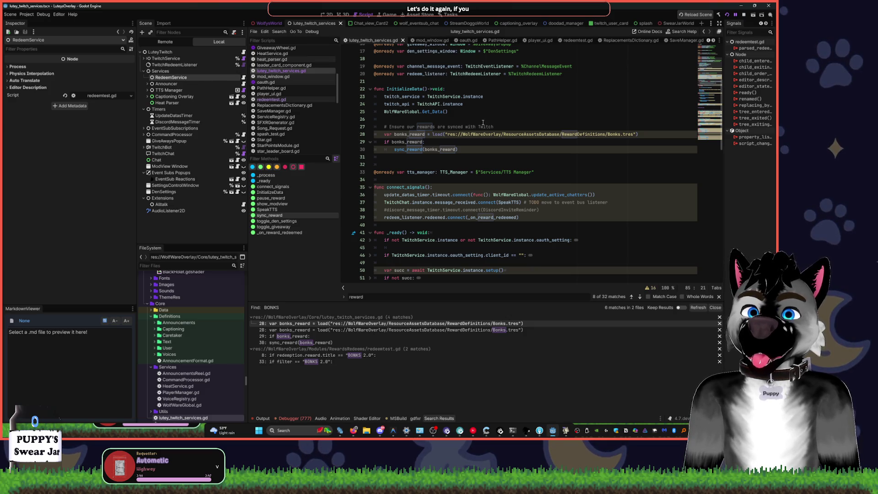
{"action": "scroll", "coordinate": [533, 160], "scroll_direction": "up", "scroll_amount": 5}
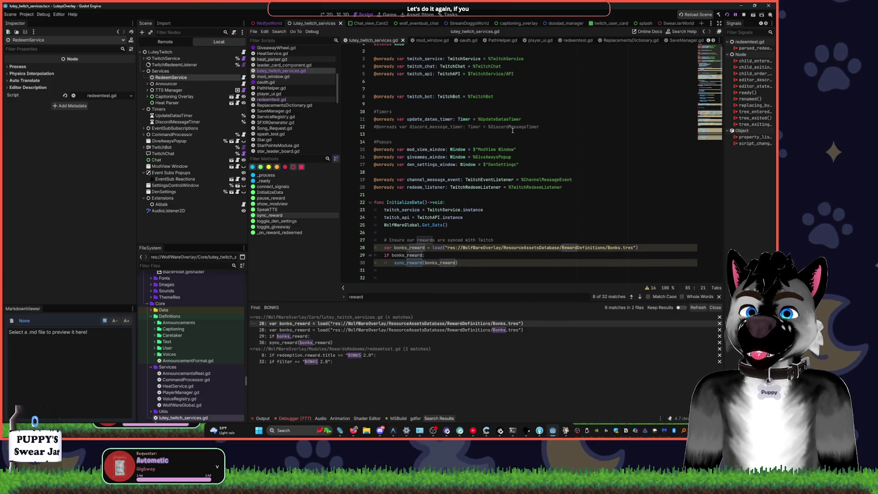
{"action": "scroll", "coordinate": [502, 135], "scroll_direction": "up", "scroll_amount": 1}
{"action": "scroll", "coordinate": [527, 193], "scroll_direction": "down", "scroll_amount": 3}
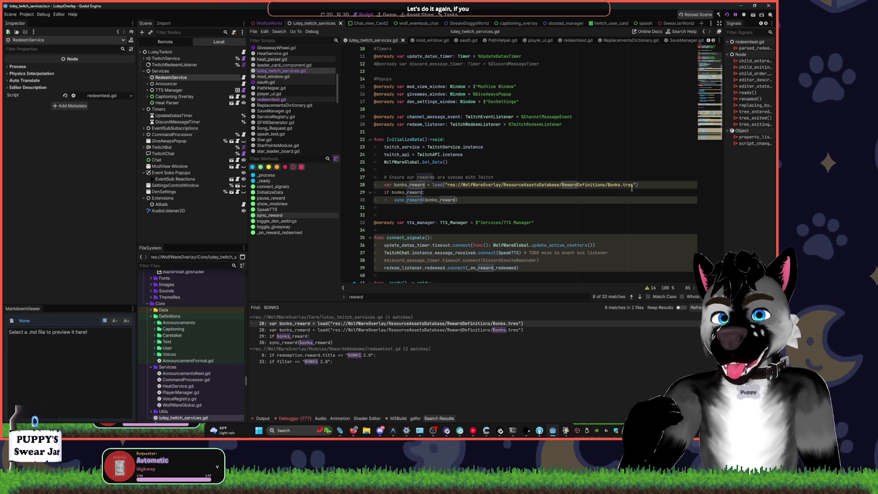
{"action": "double_click", "coordinate": [614, 185]}
{"action": "type", "text": "Bonks"}
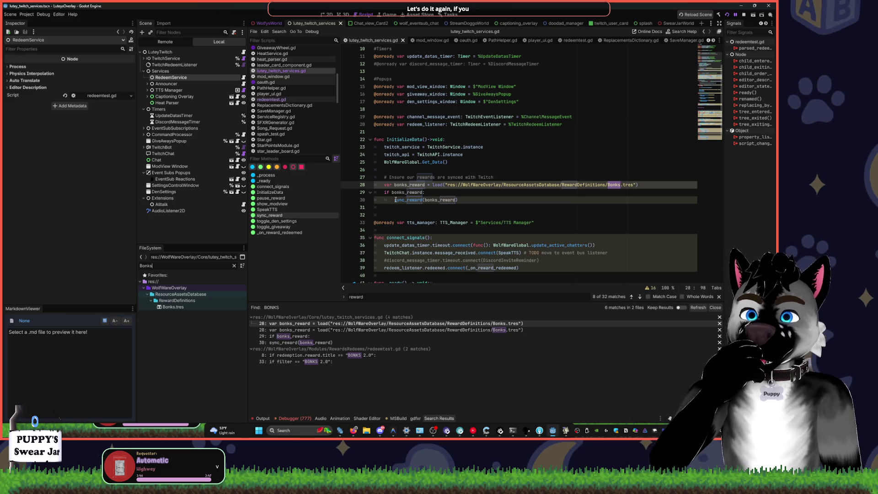
Filter FileSystem for 'first' and drag First.tres into InitializeData to insert its res:// path
{"action": "left_click", "coordinate": [502, 178]}
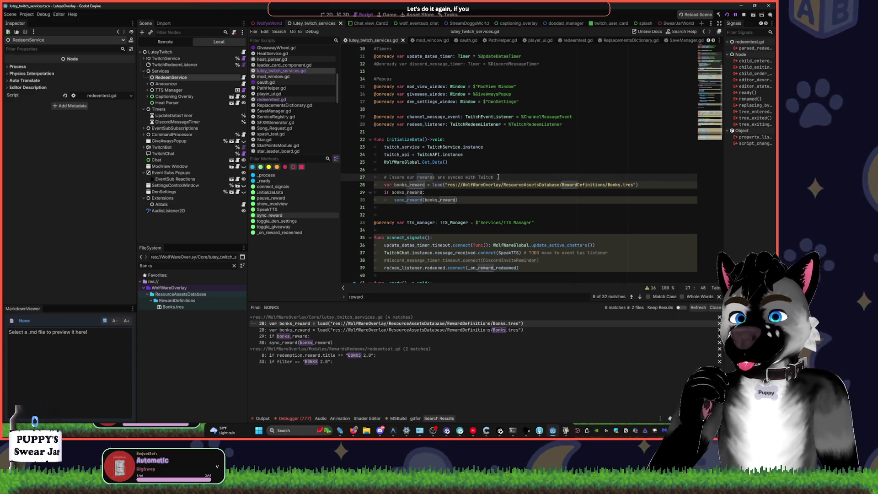
{"action": "left_click", "coordinate": [166, 308]}
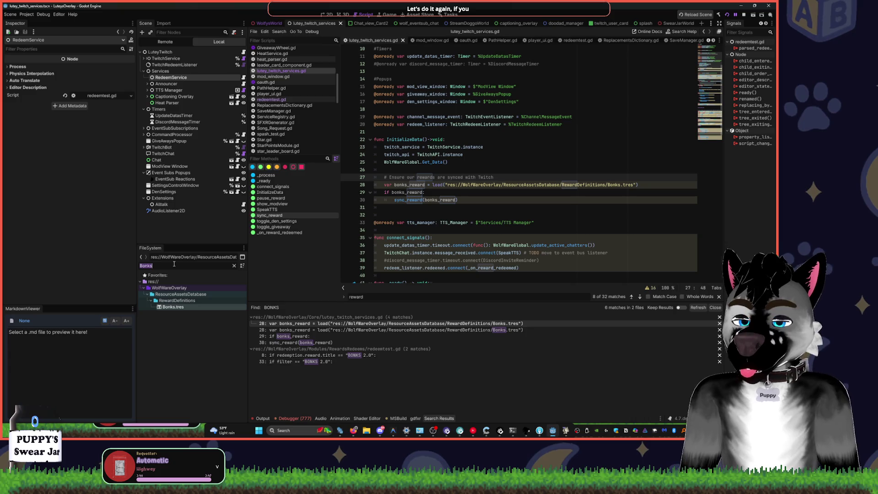
{"action": "type", "text": "first"}
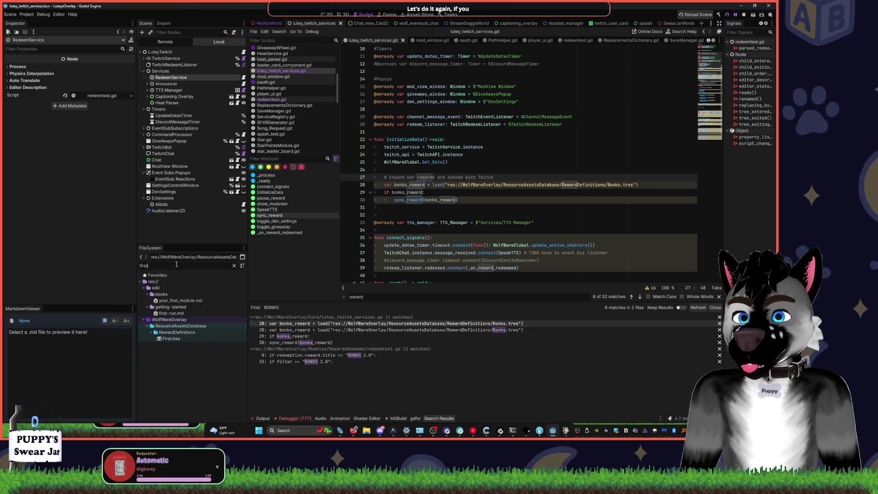
{"action": "mouse_move", "coordinate": [171, 339]}
{"action": "left_mouse_down"}
{"action": "mouse_move", "coordinate": [422, 222]}
{"action": "mouse_move", "coordinate": [420, 180]}
{"action": "mouse_move", "coordinate": [427, 169]}
{"action": "mouse_move", "coordinate": [439, 175]}
{"action": "left_mouse_up"}
{"action": "left_click_drag", "start_coordinate": [573, 164], "coordinate": [383, 164]}
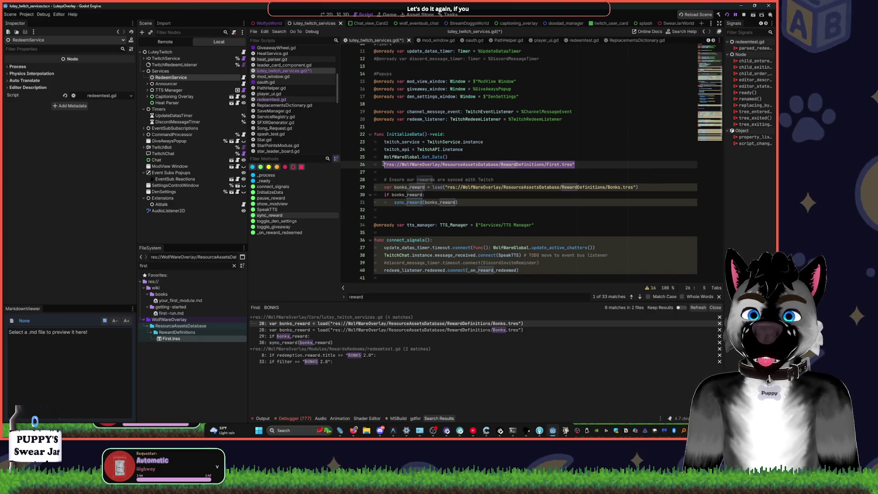
Delete the stray First.tres path line, leaving an empty line below the rewards comment
{"action": "left_click", "coordinate": [639, 188]}
{"action": "left_click", "coordinate": [598, 183]}
{"action": "key", "text": "Down"}
{"action": "key", "text": "Home"}
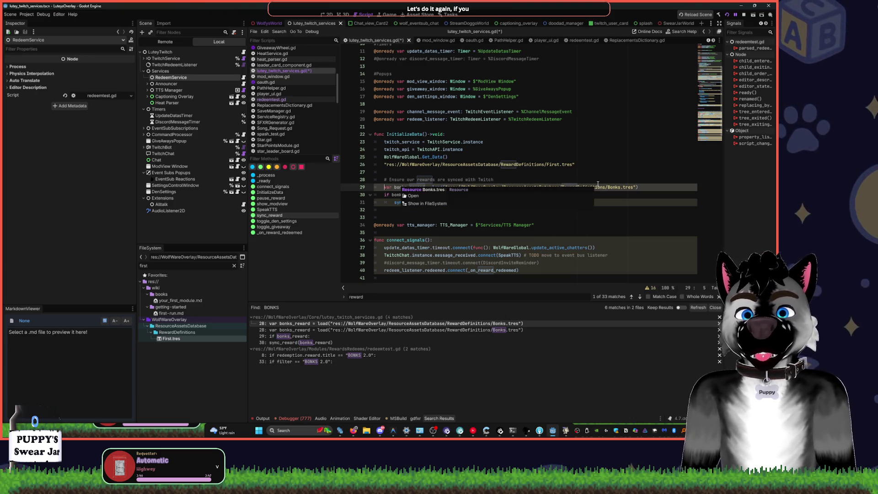
{"action": "left_click", "coordinate": [597, 183]}
{"action": "key", "text": "Return"}
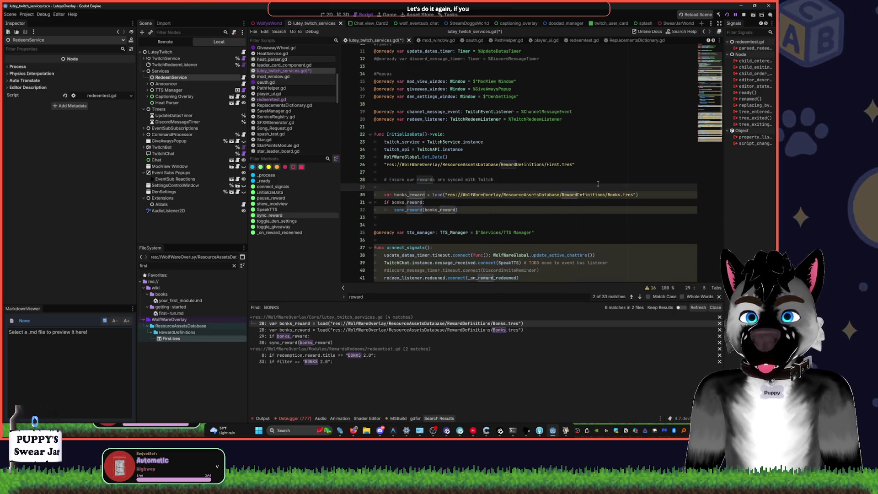
{"action": "key", "text": "BackSpace"}
{"action": "key", "text": "Up"}
{"action": "key", "text": "Up"}
{"action": "key", "text": "Up"}
{"action": "key", "text": "shift+End"}
{"action": "key", "text": "BackSpace"}
{"action": "key", "text": "Down"}
{"action": "key", "text": "Down"}
{"action": "key", "text": "Down"}
Replace the partial first_reward load line with a pasted copy of the bonks_reward load line
{"action": "type", "text": "varfirst"}
{"action": "type", "text": "ewar"}
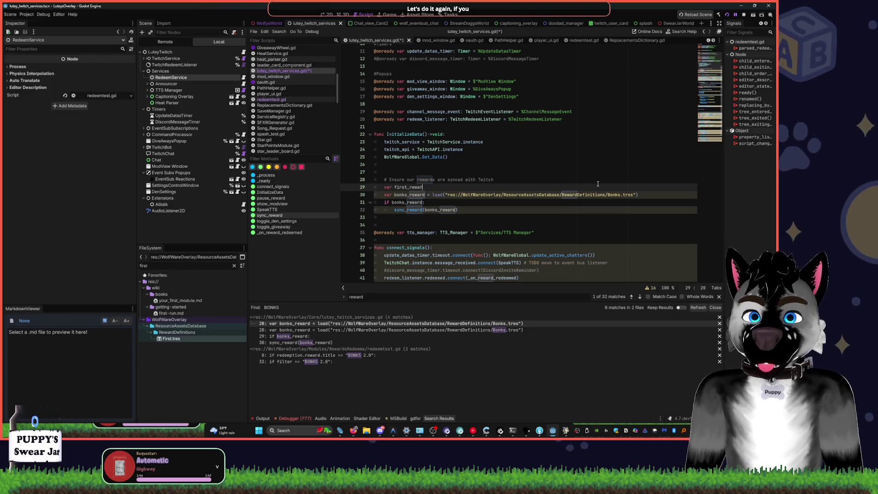
{"action": "type", "text": "rd"}
{"action": "key", "text": "BackSpace"}
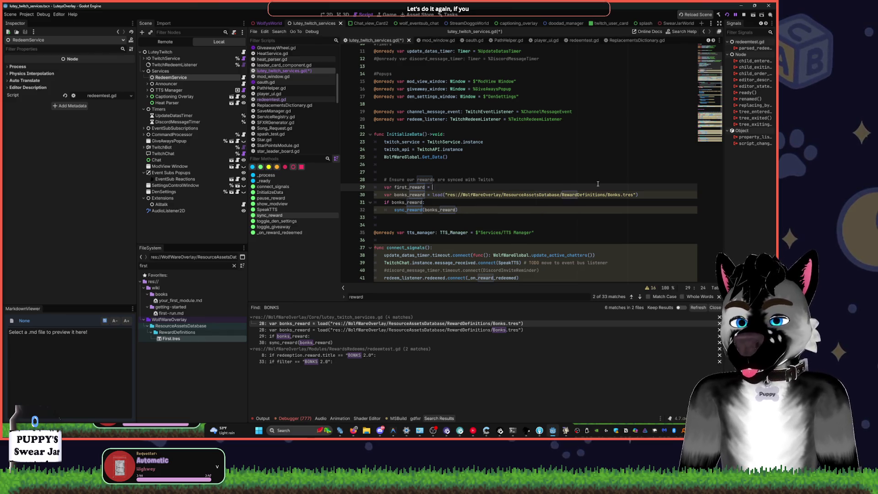
{"action": "type", "text": "load("}
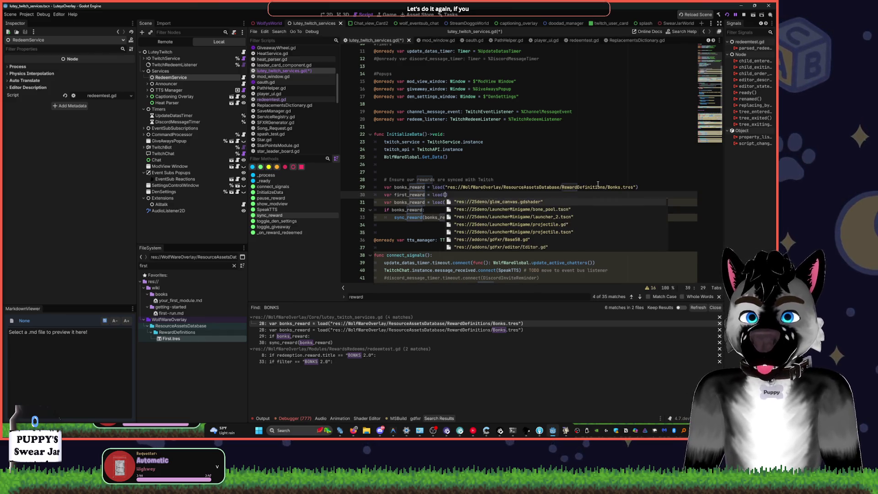
{"action": "key", "text": "Escape"}
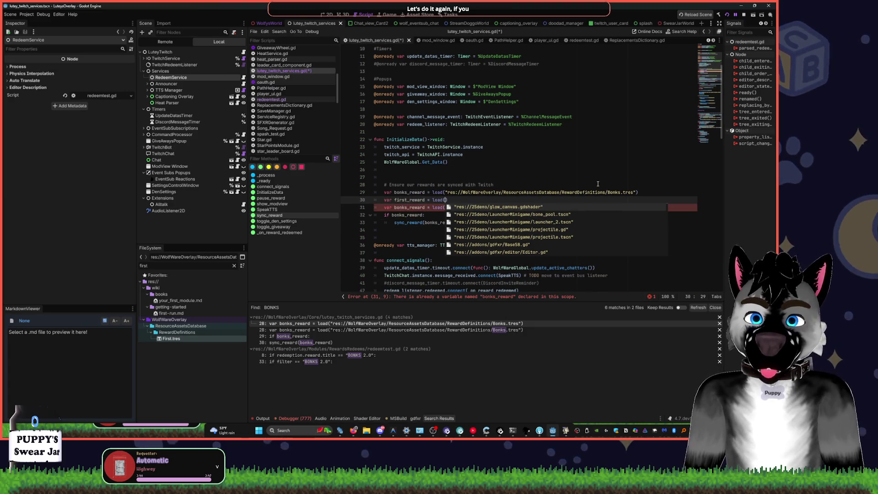
{"action": "left_click", "coordinate": [544, 124]}
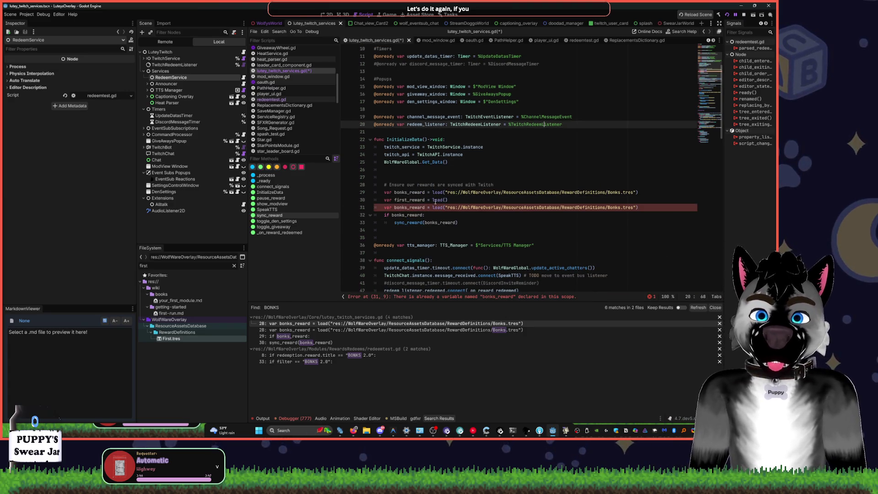
{"action": "double_click", "coordinate": [418, 192]}
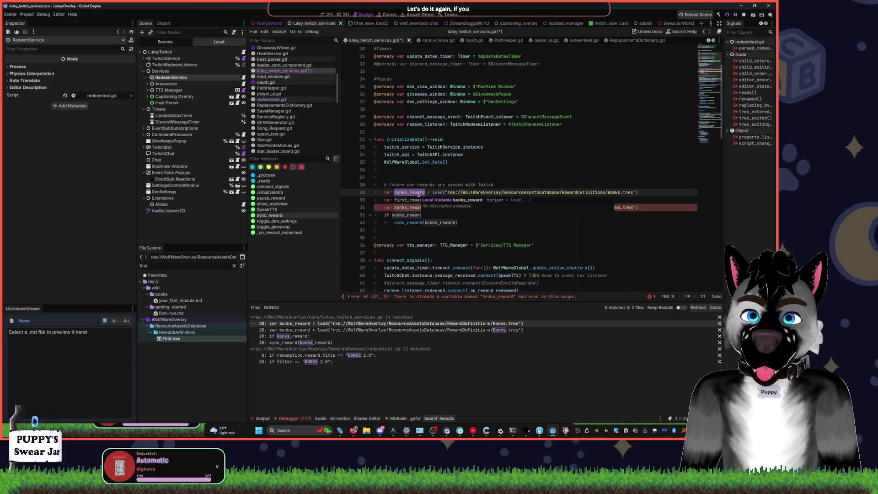
{"action": "left_click", "coordinate": [612, 192]}
{"action": "key", "text": "ctrl+shift+k"}
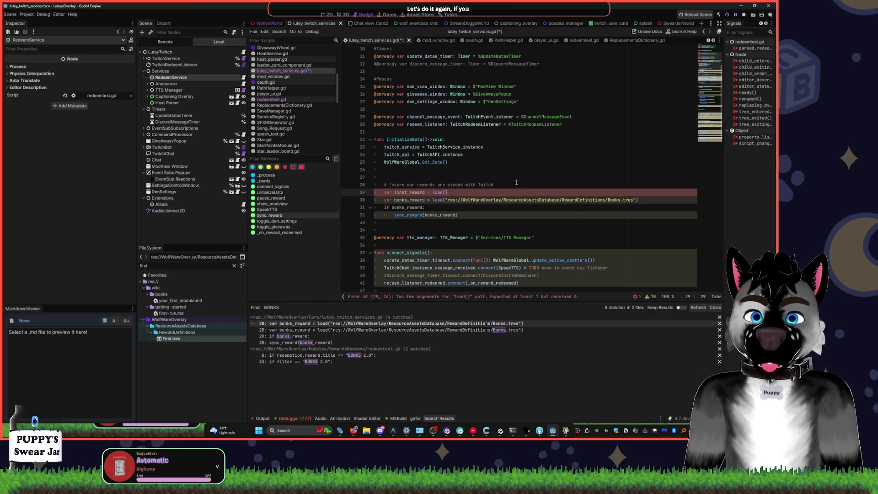
{"action": "key", "text": "ctrl+BackSpace"}
{"action": "key", "text": "ctrl+BackSpace"}
{"action": "type", "text": "var bonks_reward = load(\"res://WolfWareOverlay/ResourceAssetsDatabase/RewardDefinitions/Bonks.tres\")"}
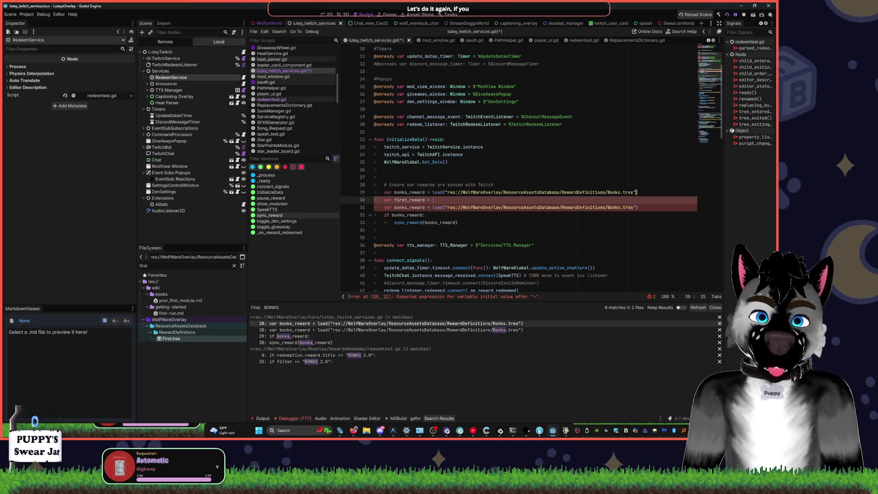
Turn the copy into var first_reward loading First.tres and remove the leftover empty lines
{"action": "double_click", "coordinate": [614, 192]}
{"action": "type", "text": "First"}
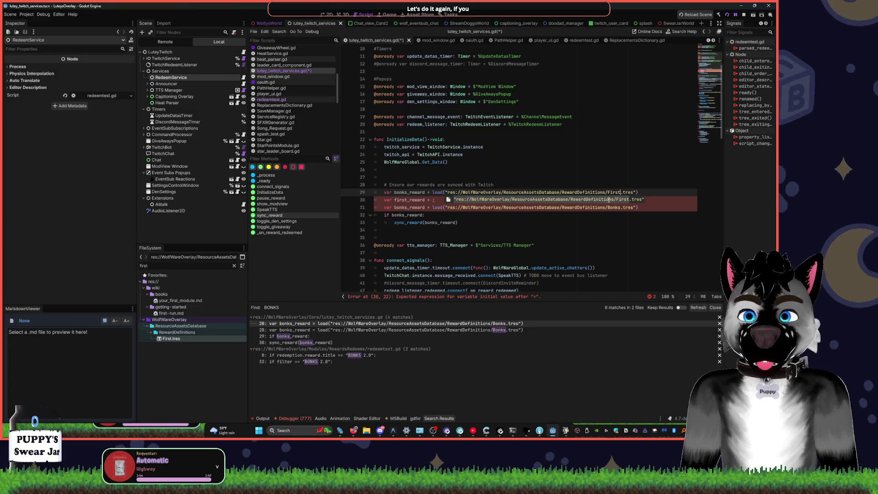
{"action": "left_click", "coordinate": [474, 201]}
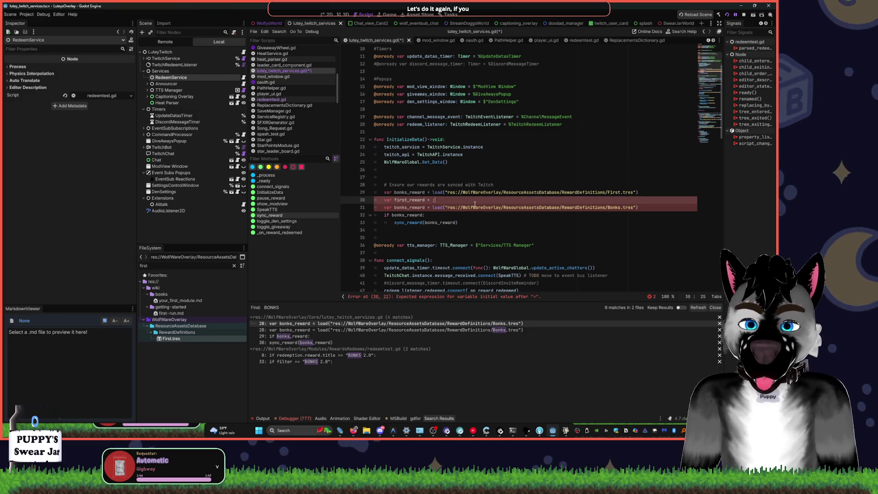
{"action": "key", "text": "shift+Home"}
{"action": "key", "text": "BackSpace"}
{"action": "key", "text": "Up"}
{"action": "key", "text": "Right"}
{"action": "key", "text": "Delete"}
{"action": "key", "text": "Delete"}
{"action": "key", "text": "Delete"}
{"action": "type", "text": "first"}
{"action": "key", "text": "End"}
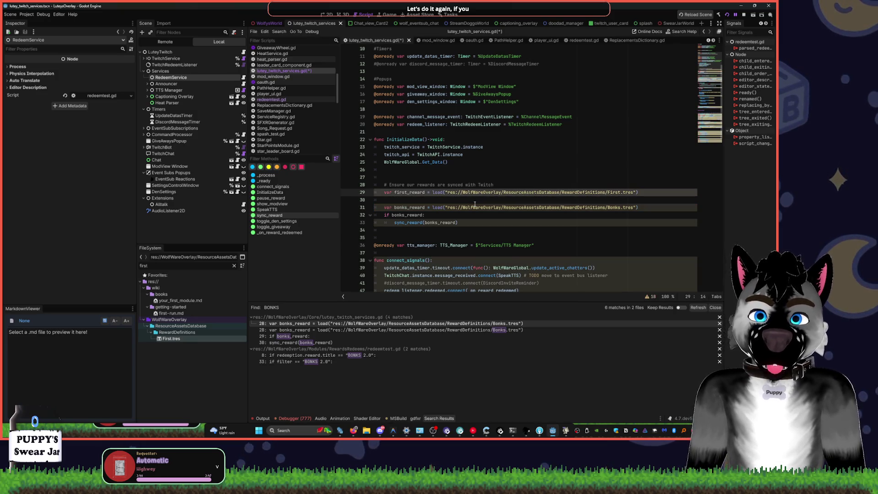
{"action": "key", "text": "Delete"}
{"action": "key", "text": "BackSpace"}
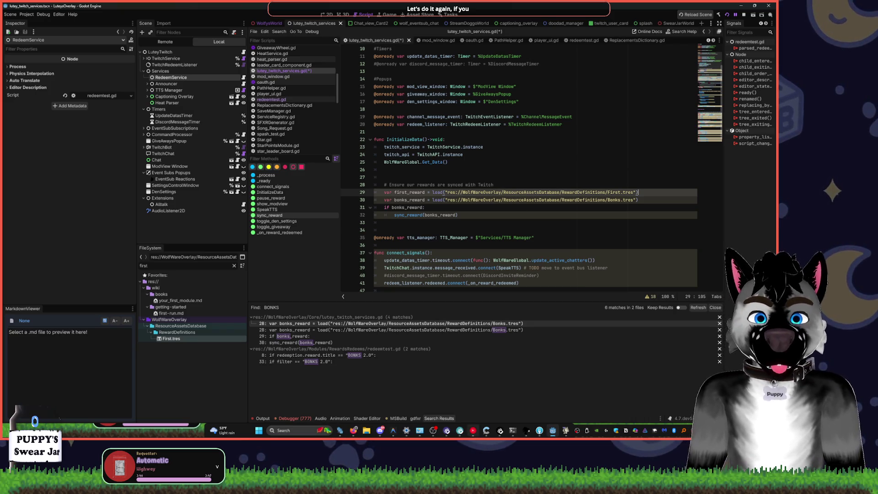
{"action": "left_click", "coordinate": [473, 430]}
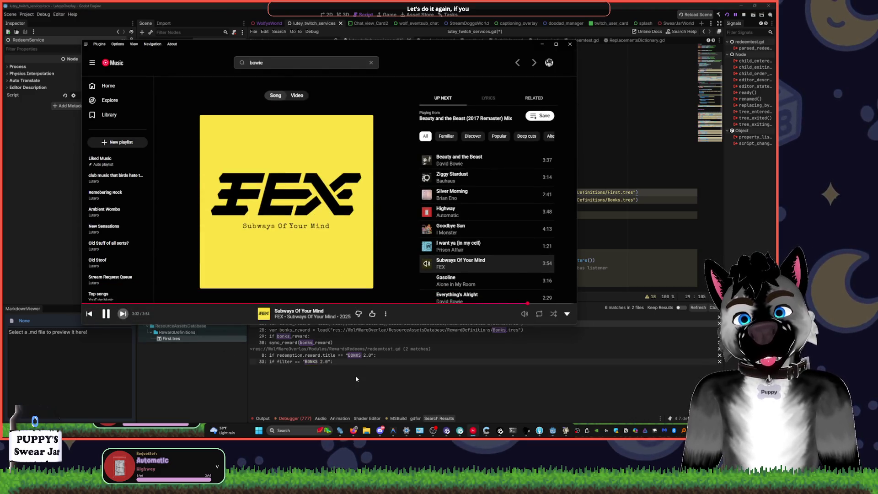
{"action": "left_click", "coordinate": [590, 215]}
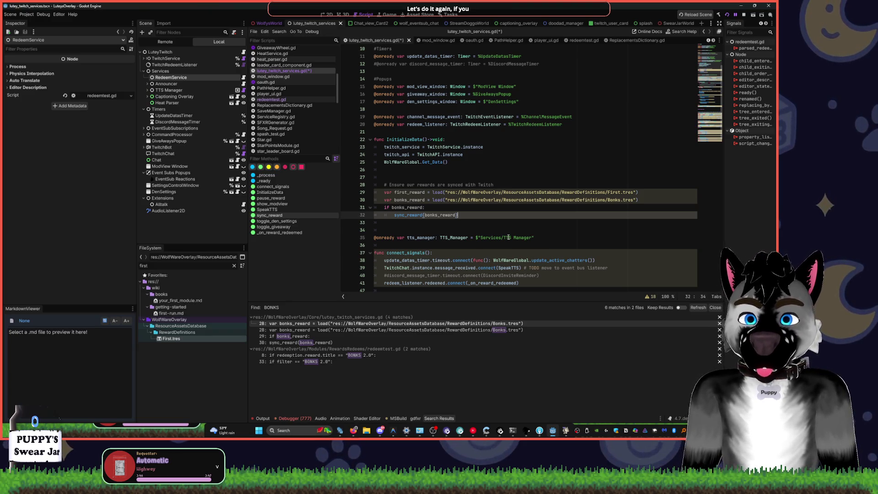
Join the bonks_reward sync_reward call onto its if line and add a '# TODO Move to Service/Module' comment
{"action": "key", "text": "Up"}
{"action": "key", "text": "Left"}
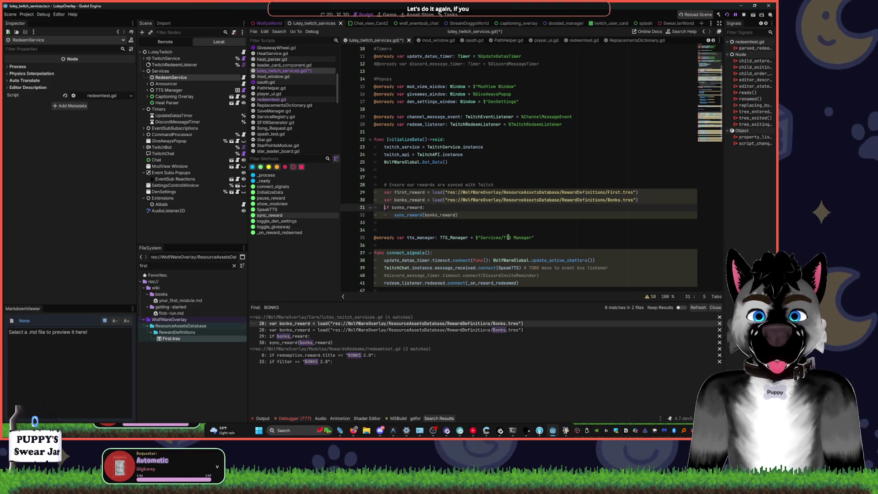
{"action": "key", "text": "Right"}
{"action": "key", "text": "Delete"}
{"action": "key", "text": "Up"}
{"action": "key", "text": "Up"}
{"action": "key", "text": "Up"}
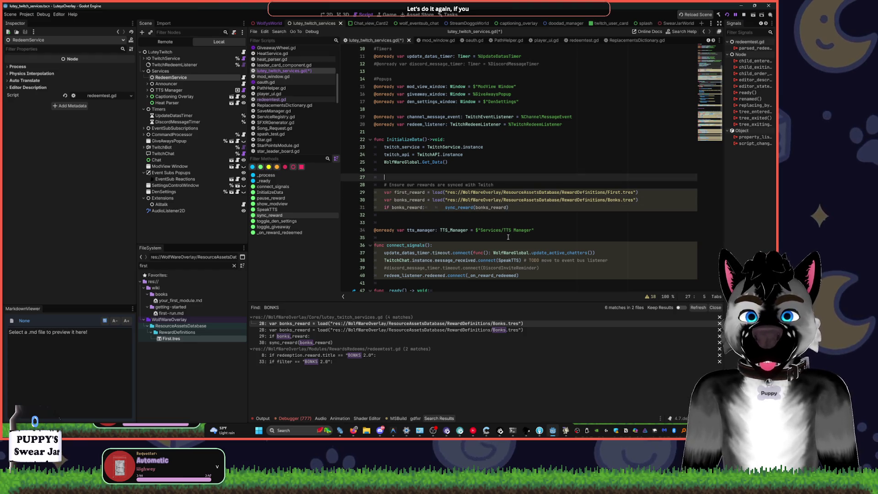
{"action": "key", "text": "End"}
{"action": "key", "text": "Return"}
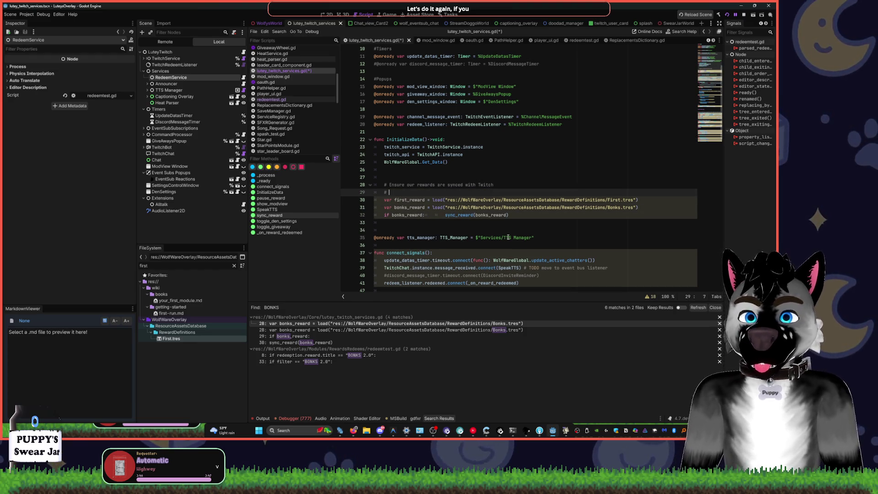
{"action": "type", "text": "DDO Move to"}
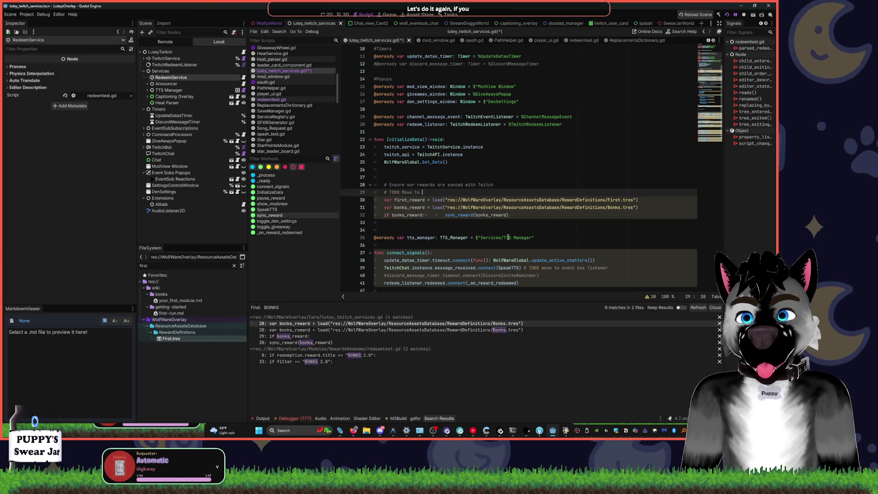
{"action": "type", "text": "Service"}
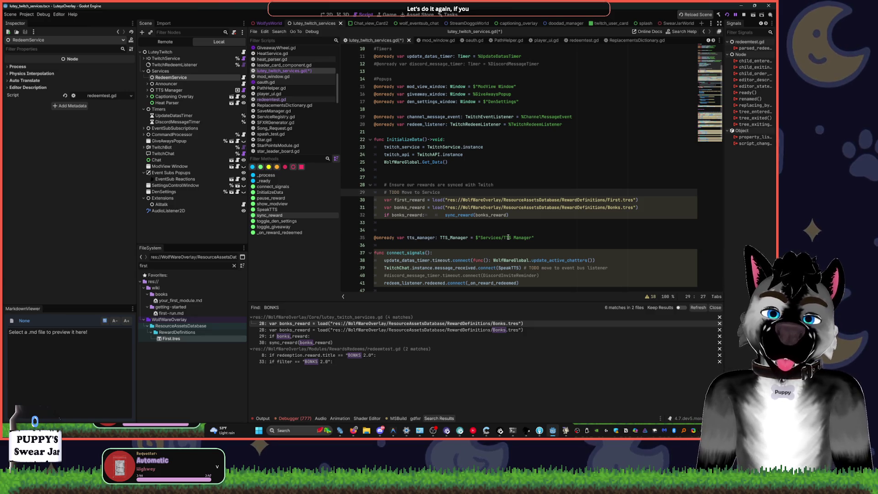
{"action": "type", "text": "Modu"}
Add 'if first_reward: sync_reward(first_reward)' below the bonks check and tidy its spacing
{"action": "key", "text": "Down"}
{"action": "key", "text": "Down"}
{"action": "key", "text": "Down"}
{"action": "key", "text": "End"}
{"action": "key", "text": "Return"}
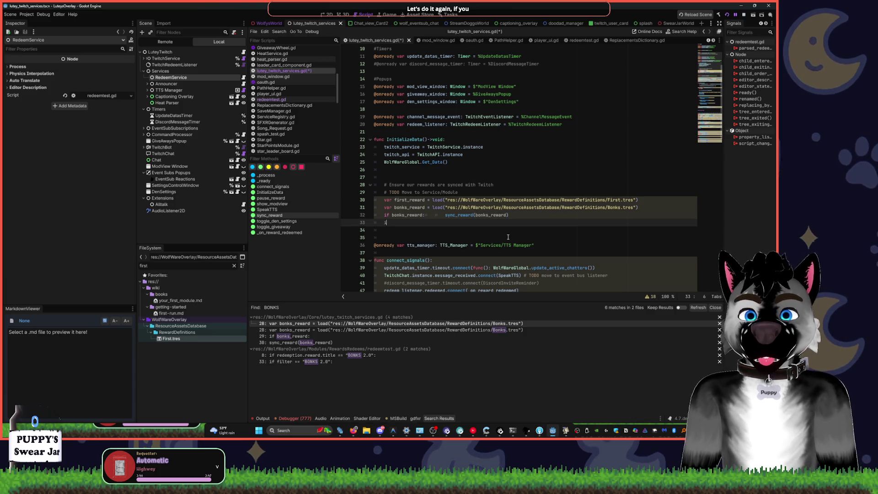
{"action": "type", "text": "first_reward:"}
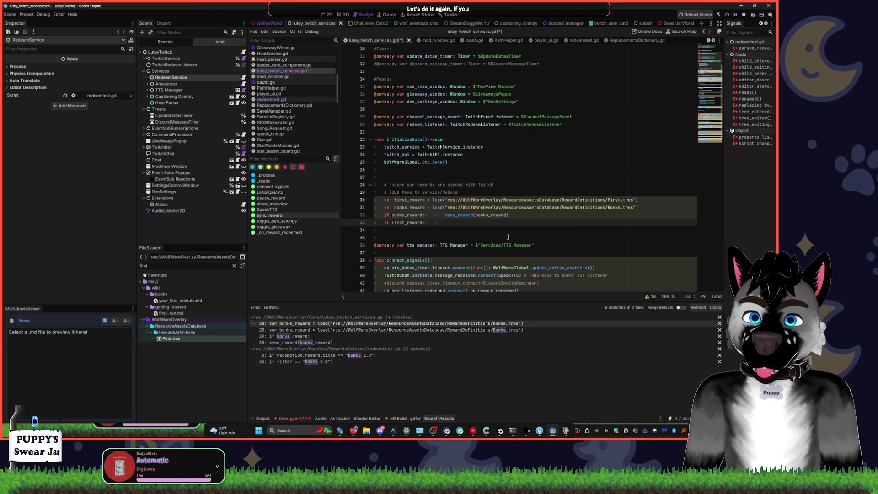
{"action": "key", "text": "Return"}
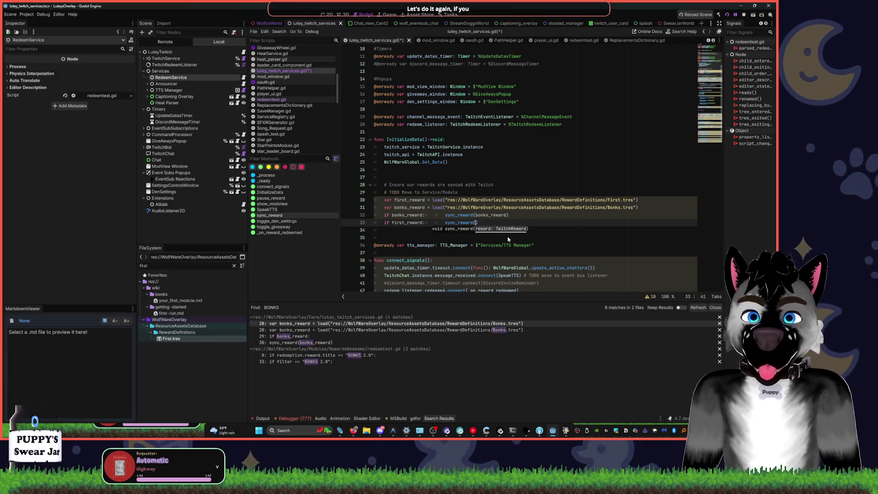
{"action": "type", "text": "irs"}
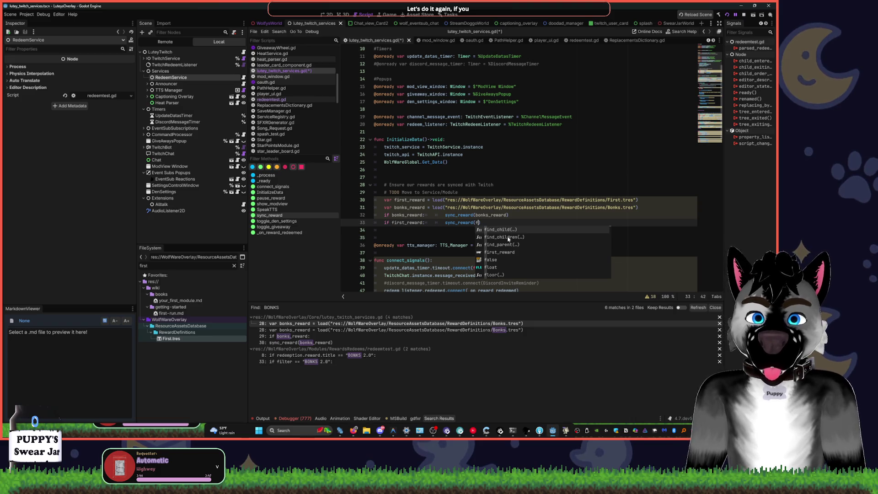
{"action": "key", "text": "Return"}
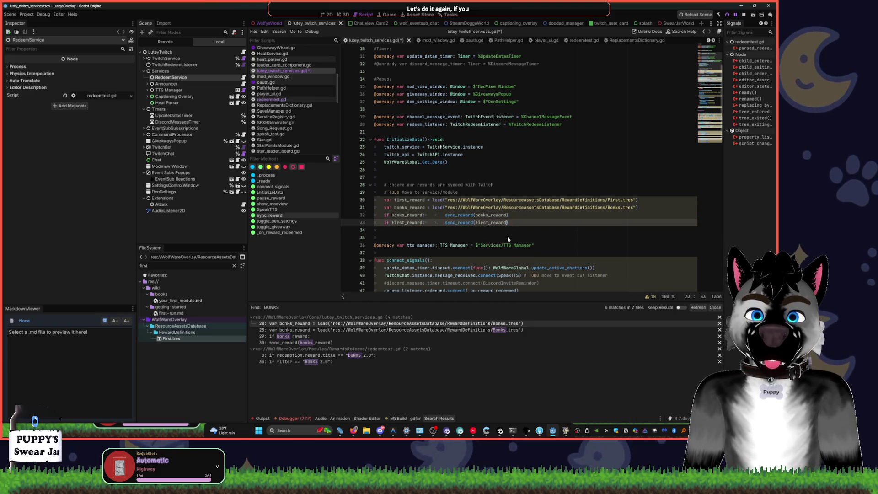
{"action": "key", "text": "shift+Tab"}
{"action": "key", "text": "Up"}
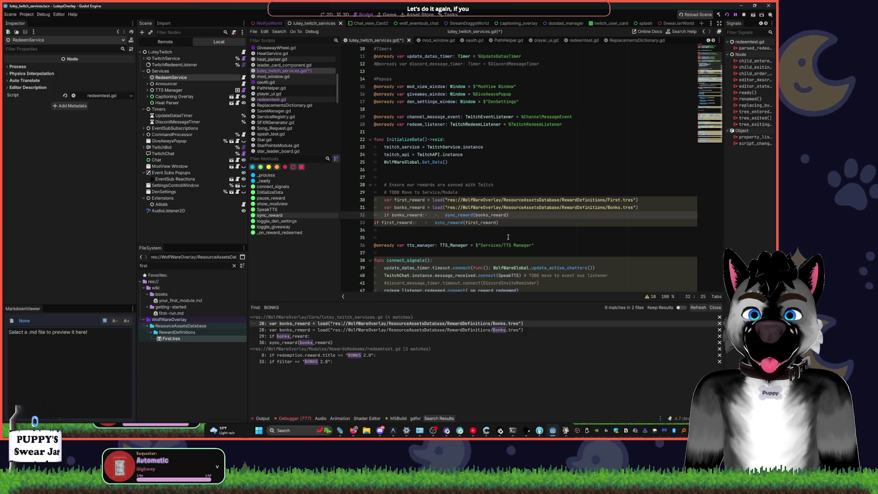
{"action": "key", "text": "ctrl+z"}
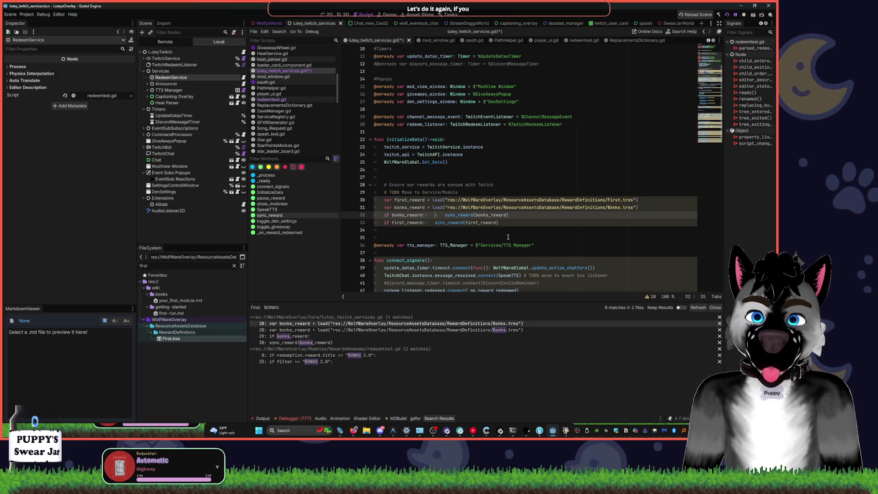